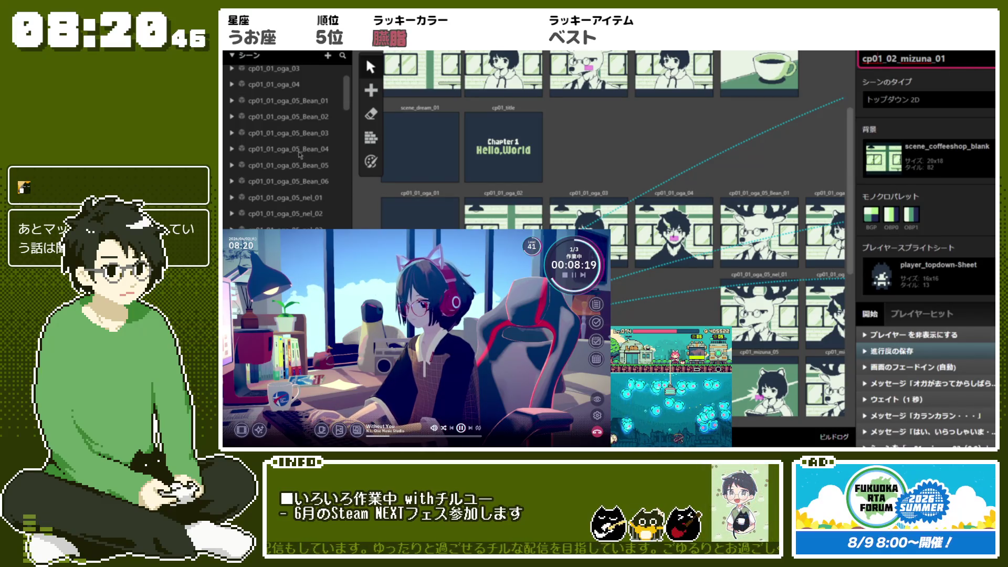
Step: Paste the new prefix into the cp01_mizuna_02 name so it reads cp01_02_mizuna_02
{"action": "scroll", "coordinate": [294, 142], "scroll_direction": "down", "scroll_amount": 2}
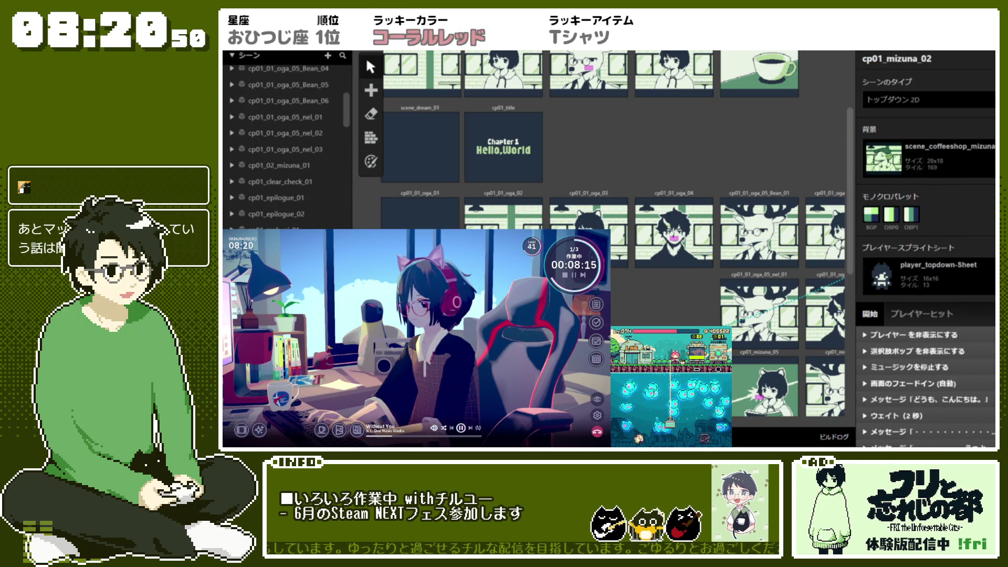
{"action": "left_click_drag", "start_coordinate": [926, 59], "coordinate": [860, 59]}
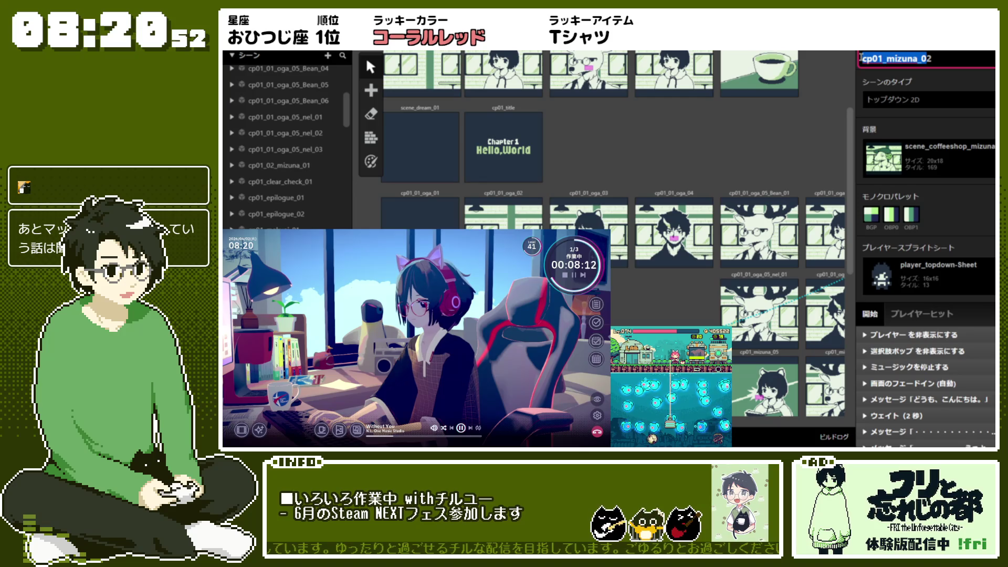
{"action": "type", "text": "cp01_02_mizuna_02"}
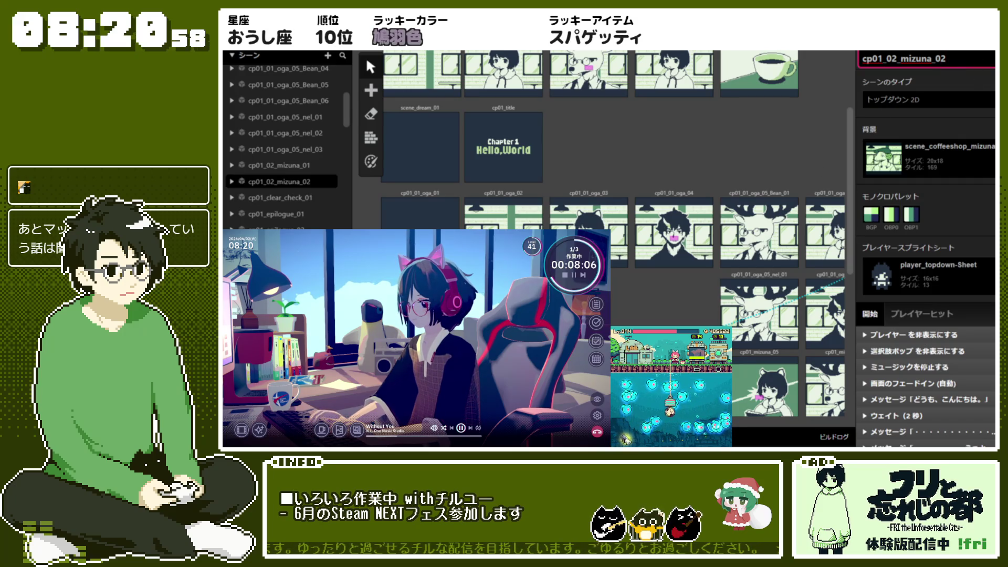
{"action": "key", "text": "Return"}
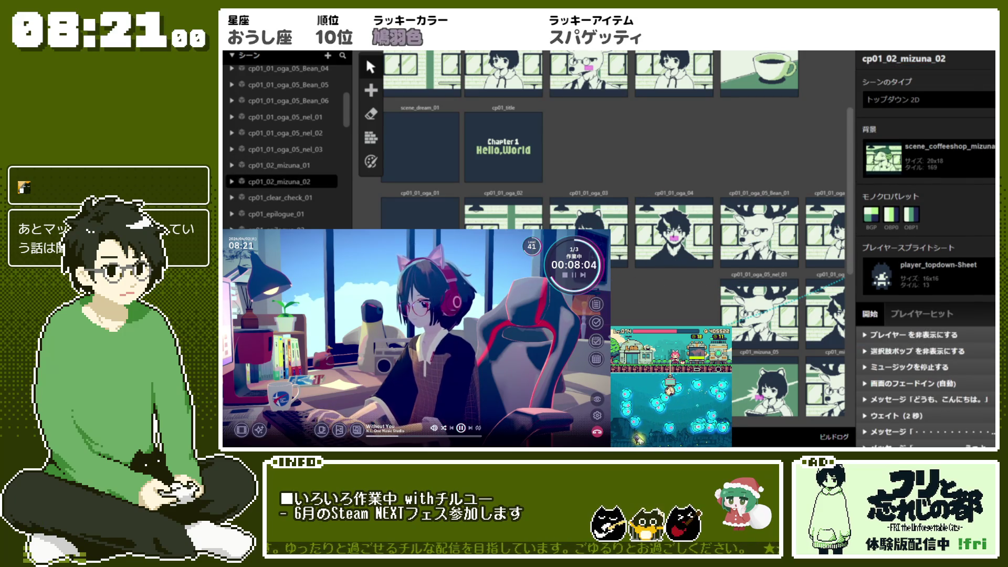
{"action": "left_click", "coordinate": [924, 58]}
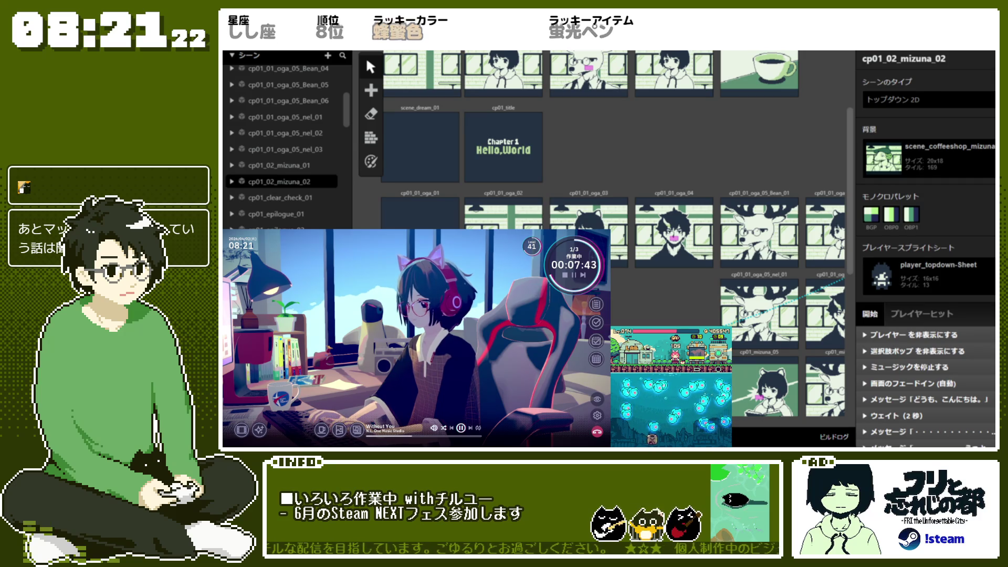
{"action": "left_click", "coordinate": [760, 142]}
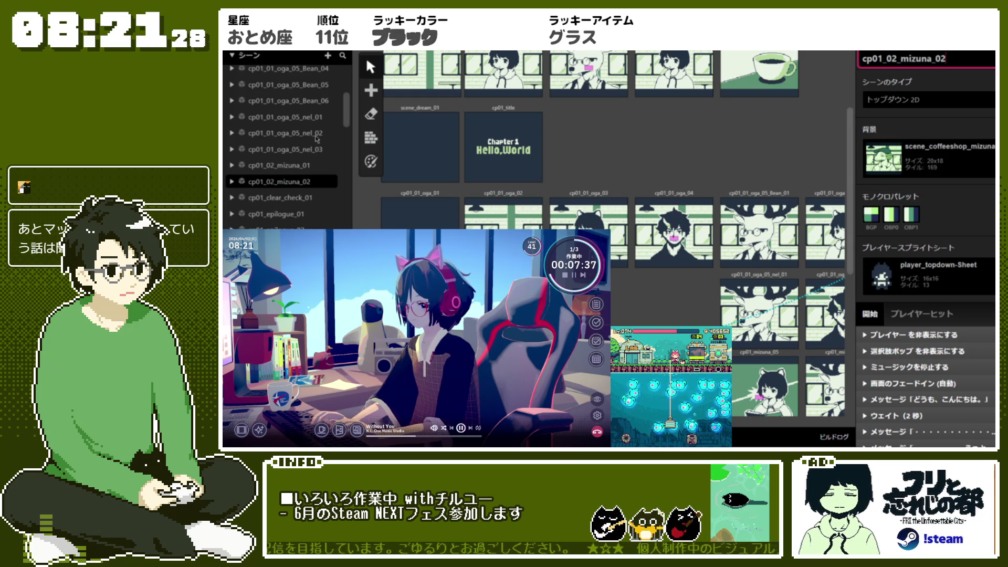
{"action": "left_click", "coordinate": [616, 127]}
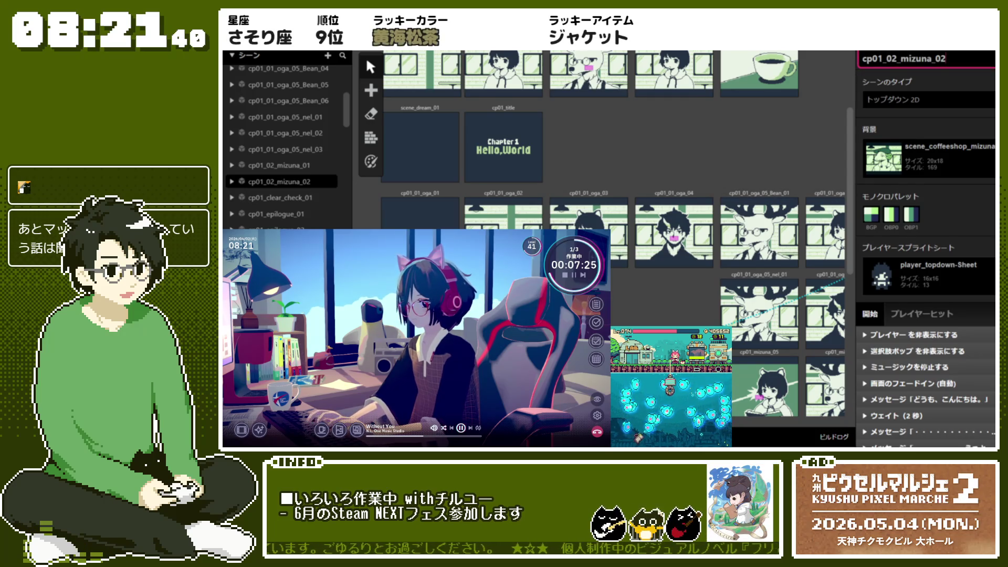
Step: Confirm the previous name, then insert '02_' to rename cp01_mizuna_03 to cp01_02_mizuna_03
{"action": "key", "text": "Return"}
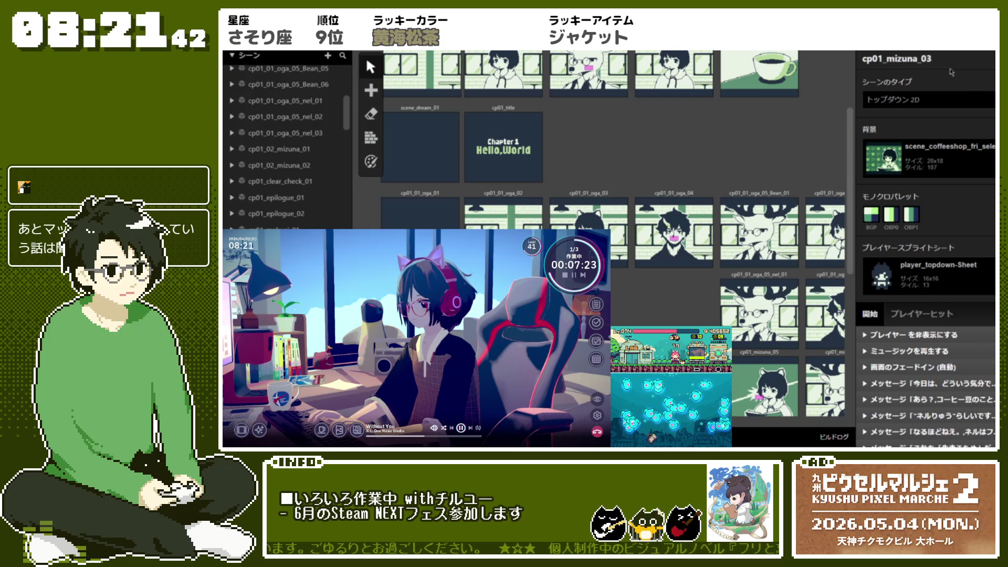
{"action": "left_click_drag", "start_coordinate": [932, 59], "coordinate": [897, 62]}
{"action": "left_click", "coordinate": [887, 58]}
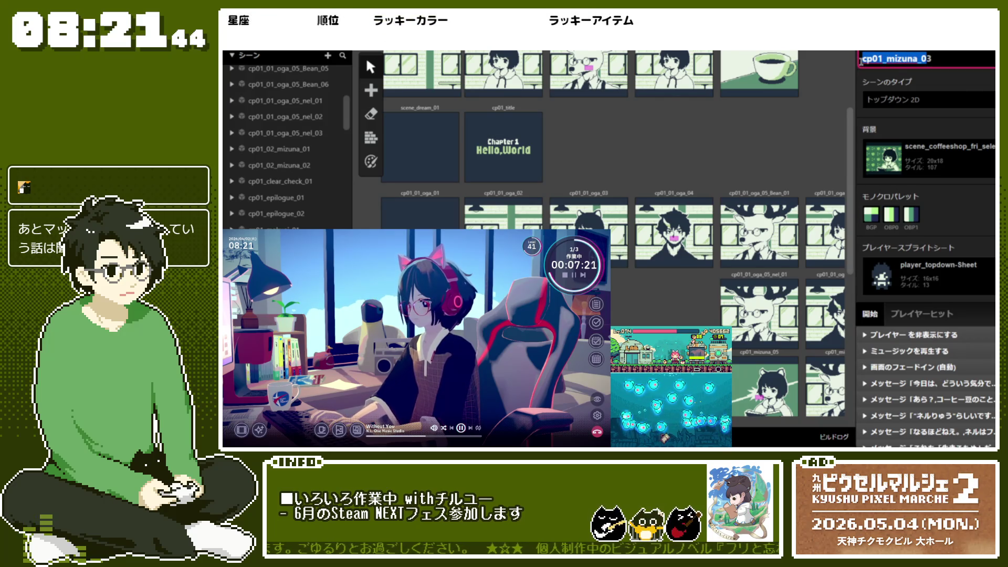
{"action": "type", "text": "02_"}
{"action": "key", "text": "Return"}
Step: Rename cp01_mizuna_04 to cp01_02_mizuna_04
{"action": "left_click", "coordinate": [759, 312]}
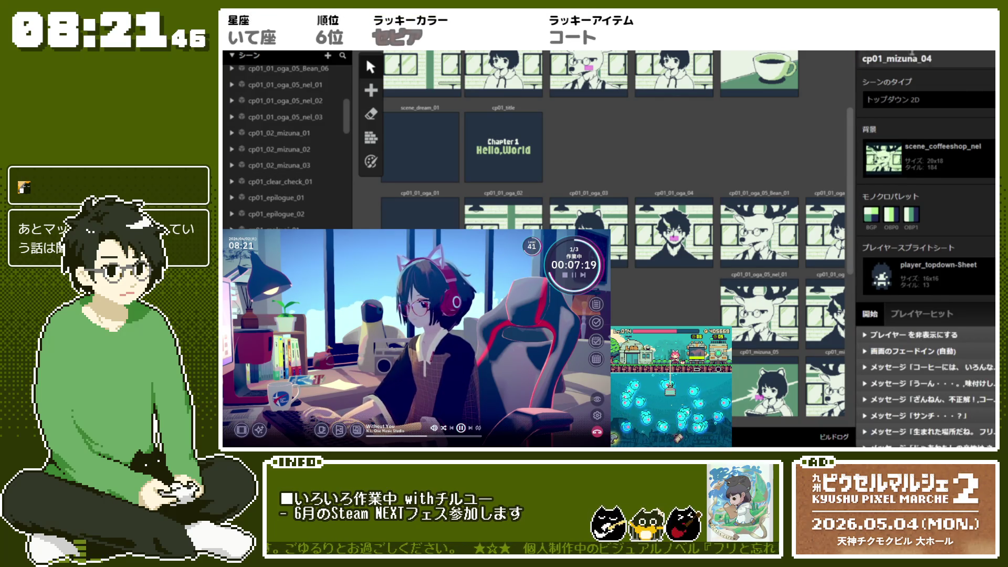
{"action": "left_click_drag", "start_coordinate": [926, 58], "coordinate": [856, 63]}
{"action": "type", "text": "cp01_02_mizuna_0"}
{"action": "key", "text": "Return"}
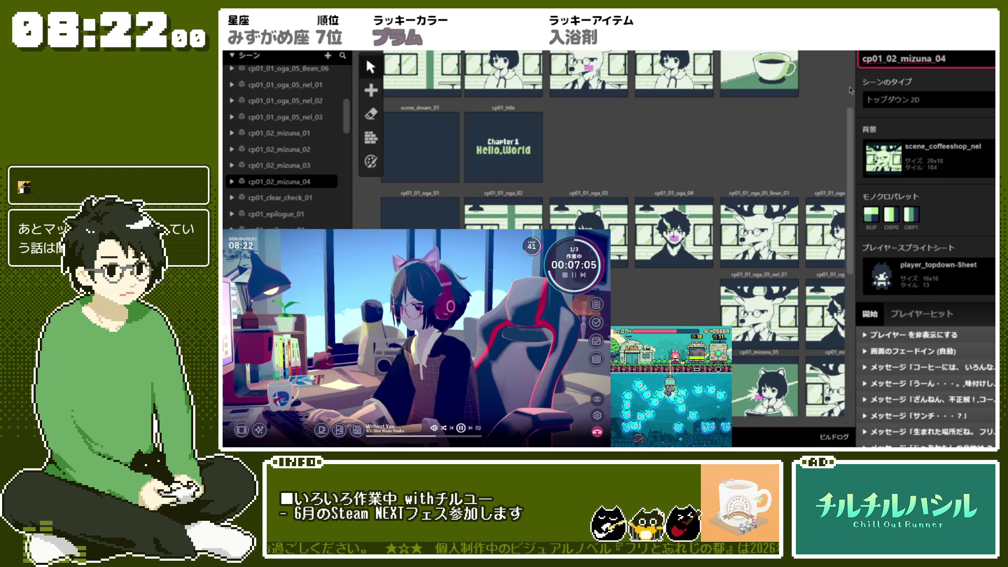
Step: Rename cp01_mizuna_05 to cp01_02_mizuna_05
{"action": "left_click", "coordinate": [761, 378]}
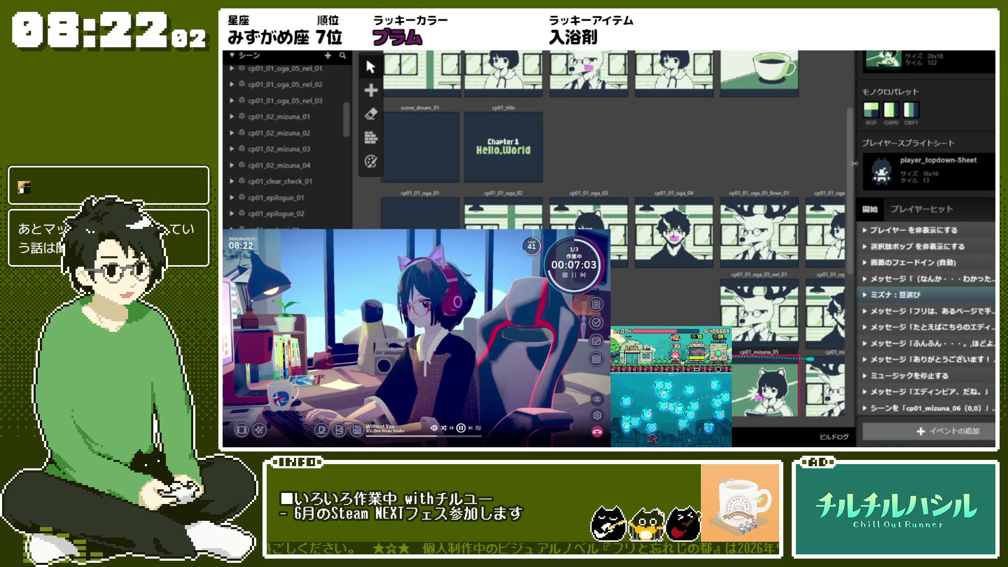
{"action": "scroll", "coordinate": [577, 147], "scroll_direction": "right", "scroll_amount": 2}
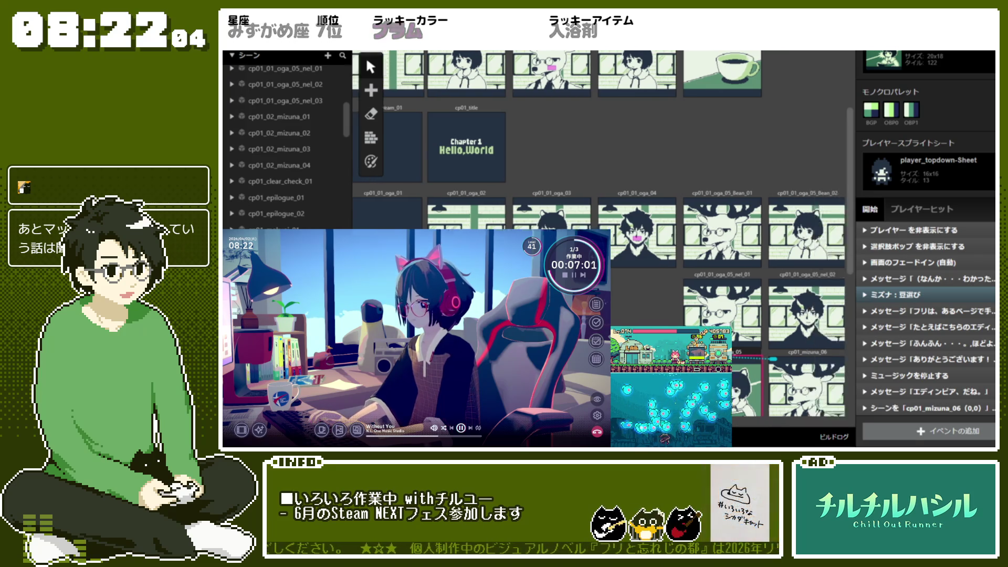
{"action": "scroll", "coordinate": [598, 220], "scroll_direction": "down", "scroll_amount": 3}
{"action": "scroll", "coordinate": [598, 220], "scroll_direction": "right", "scroll_amount": 4}
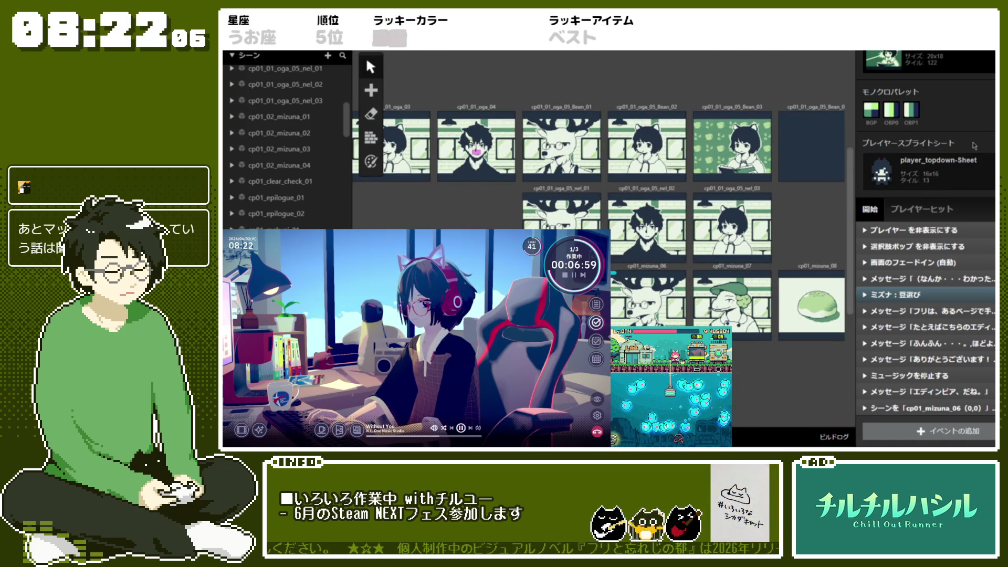
{"action": "scroll", "coordinate": [974, 145], "scroll_direction": "up", "scroll_amount": 3}
{"action": "double_click", "coordinate": [866, 59]}
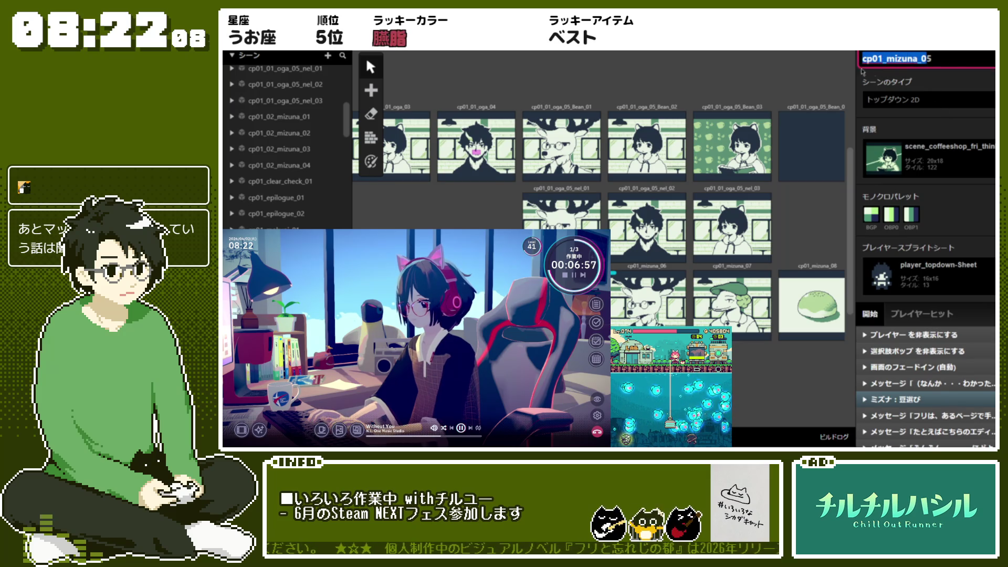
{"action": "type", "text": "cp01_02_mizuna_05"}
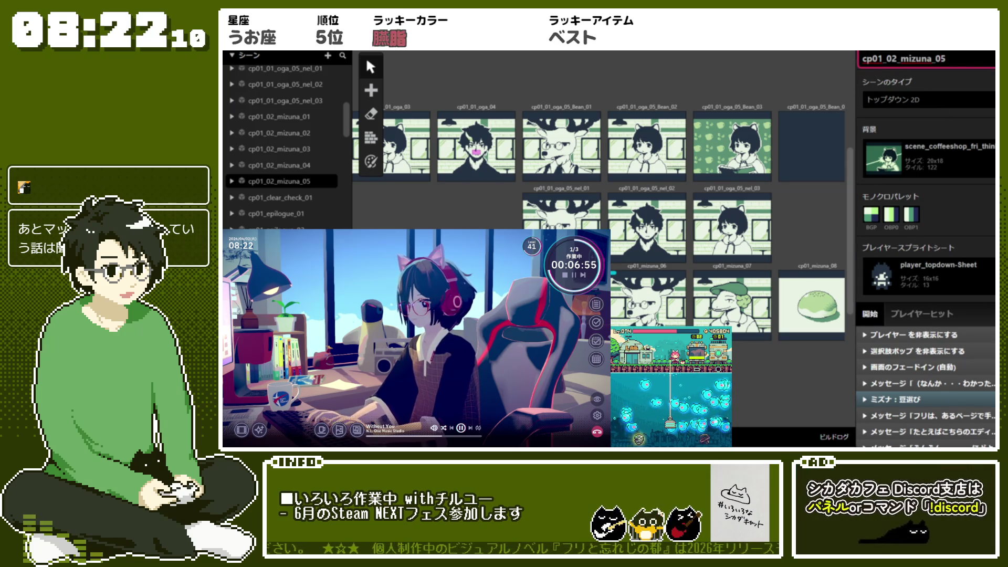
{"action": "key", "text": "Return"}
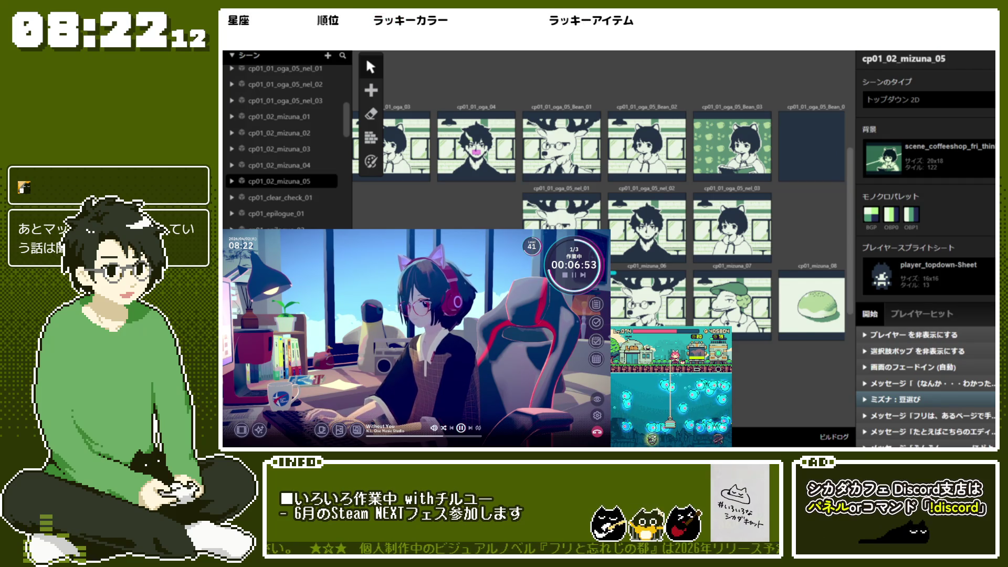
{"action": "key", "text": "alt+Tab"}
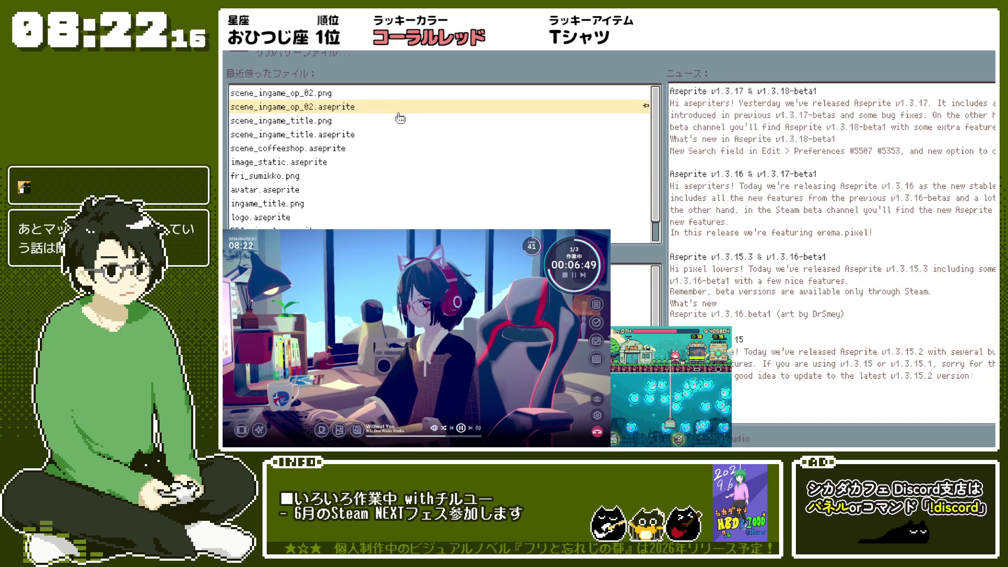
Step: Open scene_ingame_op_02.aseprite from Recent Files and bring up export settings for scene_ingame_op_02.png
{"action": "left_click", "coordinate": [292, 107]}
{"action": "scroll", "coordinate": [728, 156], "scroll_direction": "down", "scroll_amount": 1}
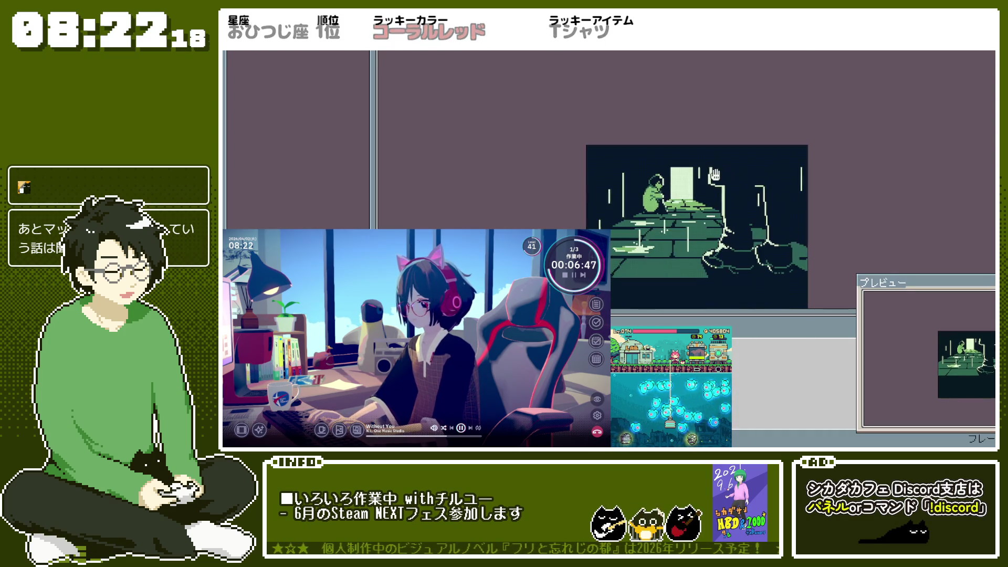
{"action": "left_click_drag", "start_coordinate": [718, 170], "coordinate": [680, 96]}
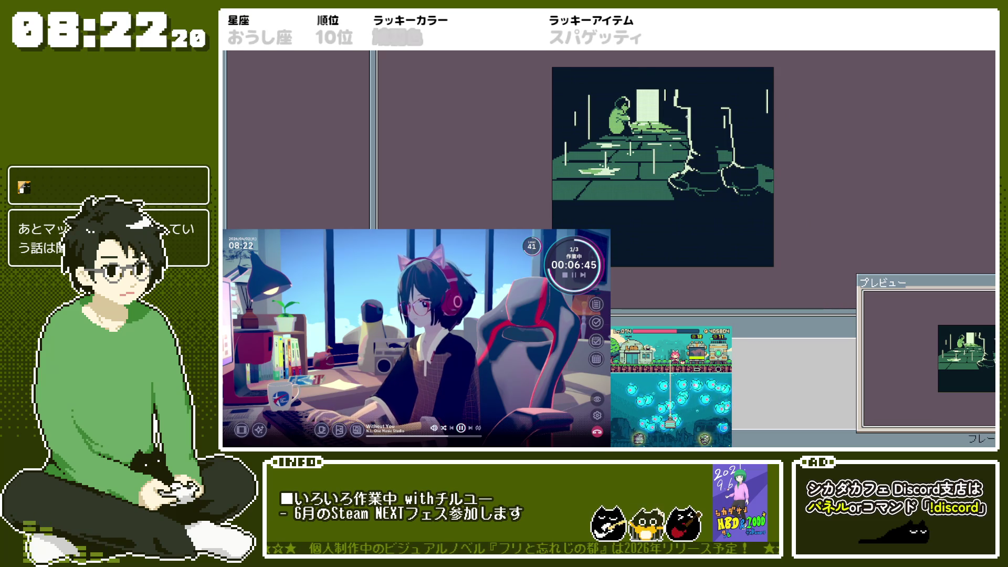
{"action": "scroll", "coordinate": [537, 122], "scroll_direction": "up", "scroll_amount": 1}
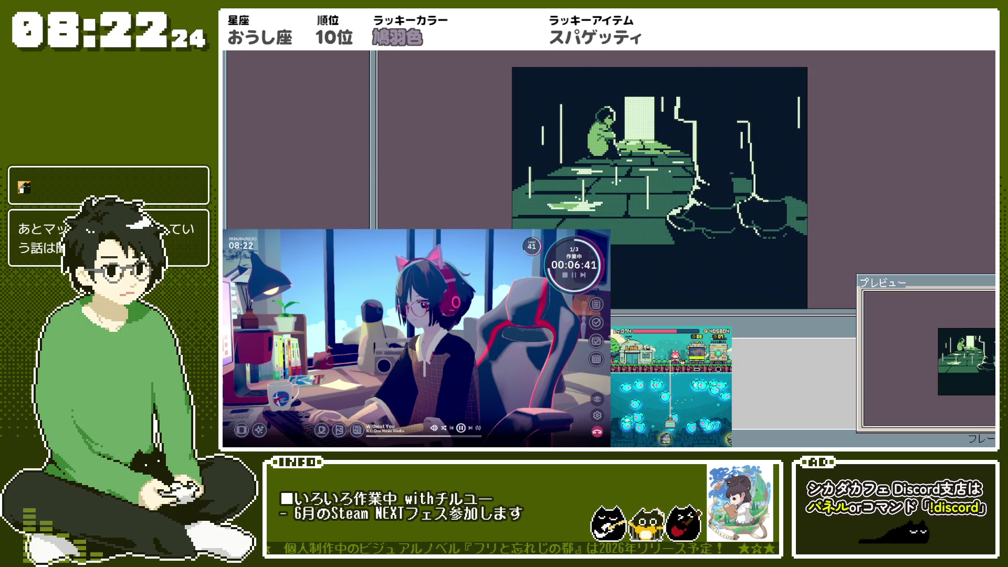
{"action": "key", "text": "alt+f"}
{"action": "key", "text": "Escape"}
{"action": "key", "text": "Escape"}
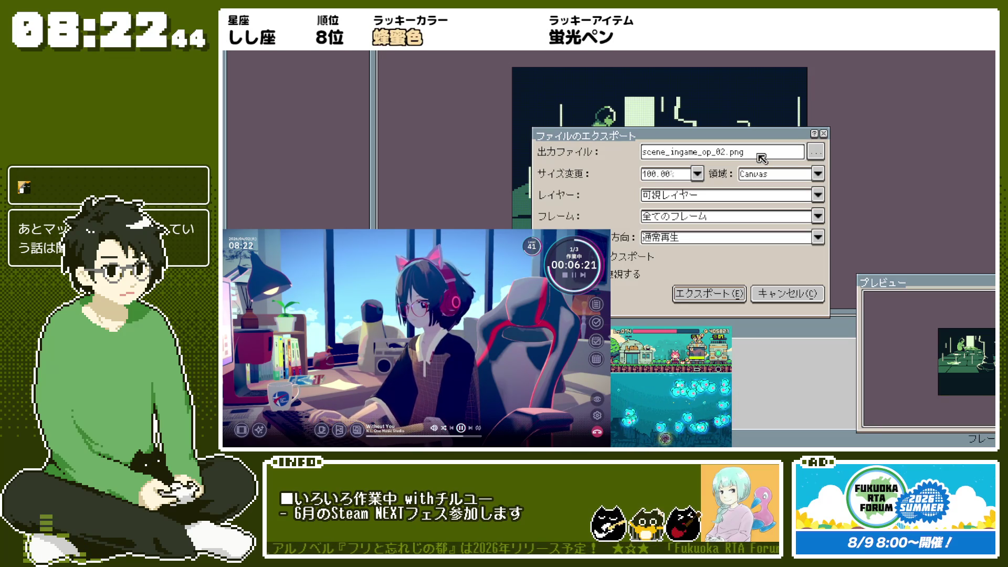
Step: Look through the recent output folders, then cancel the export without saving
{"action": "left_click", "coordinate": [824, 156]}
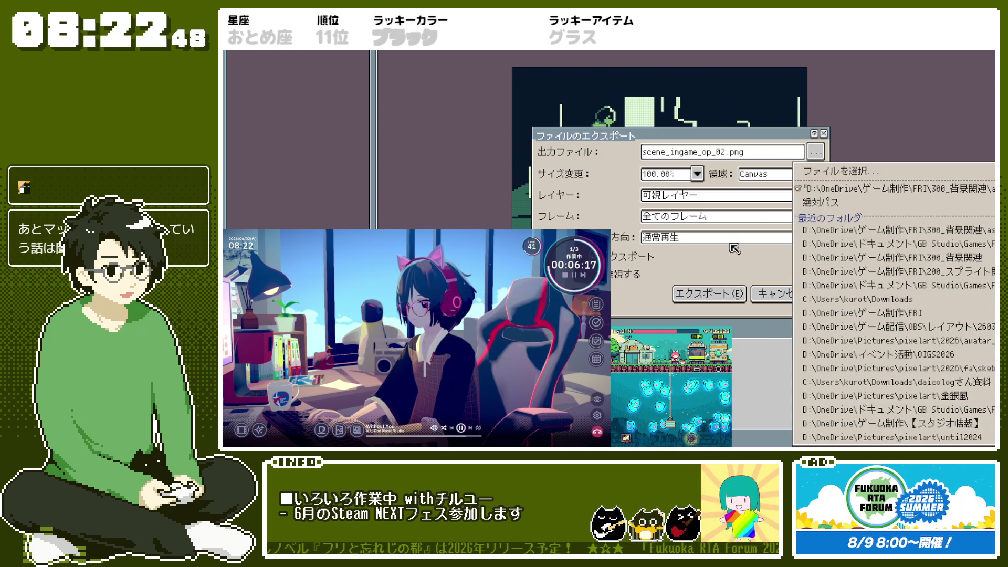
{"action": "left_click", "coordinate": [729, 262]}
{"action": "left_click", "coordinate": [817, 154]}
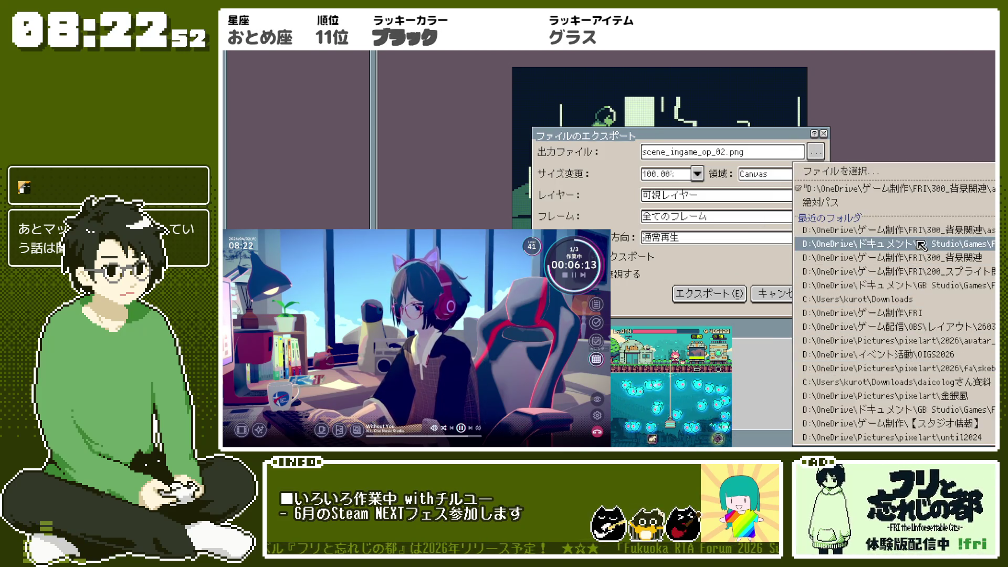
{"action": "left_click", "coordinate": [748, 267]}
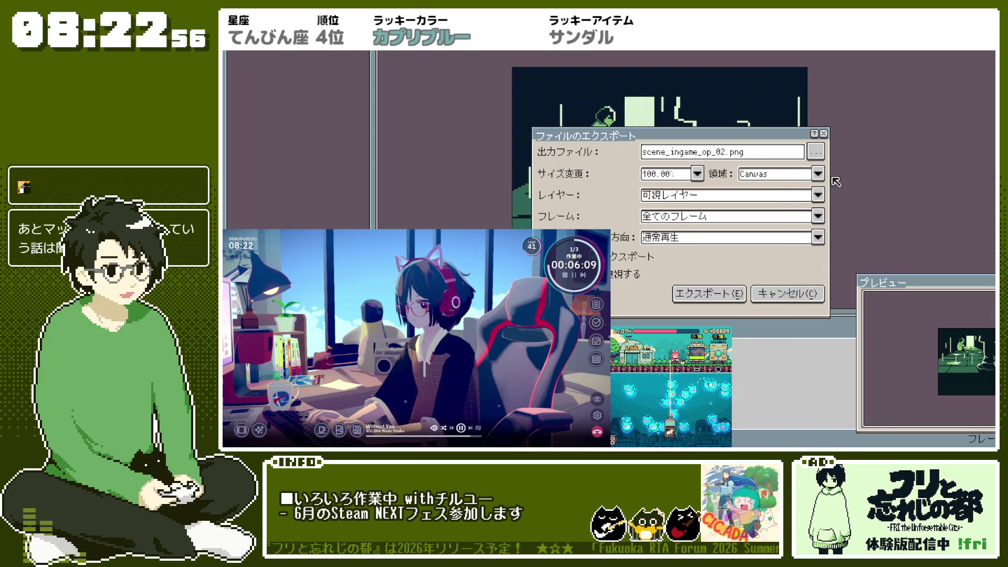
{"action": "left_click", "coordinate": [822, 153]}
{"action": "left_click", "coordinate": [823, 154]}
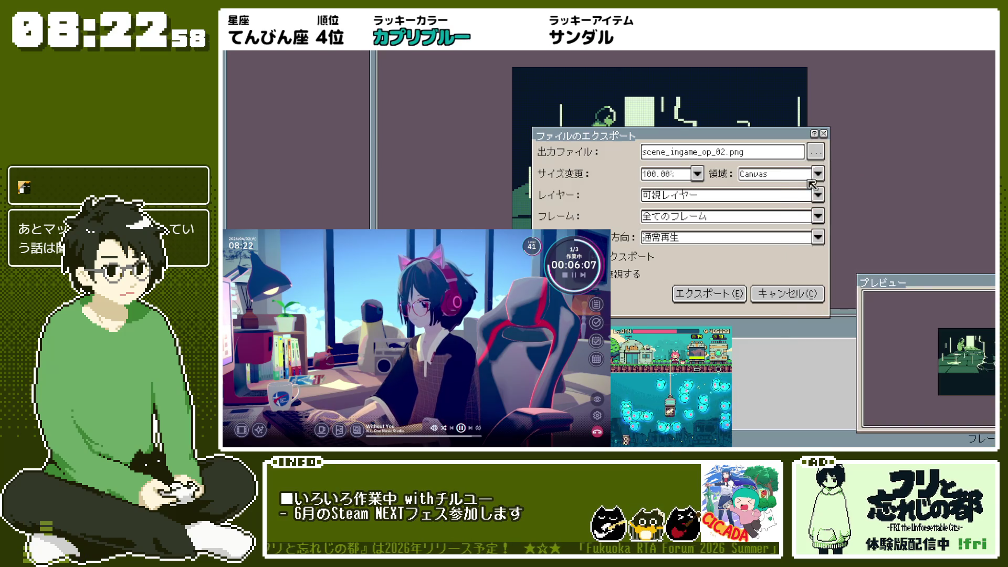
{"action": "left_click", "coordinate": [775, 297]}
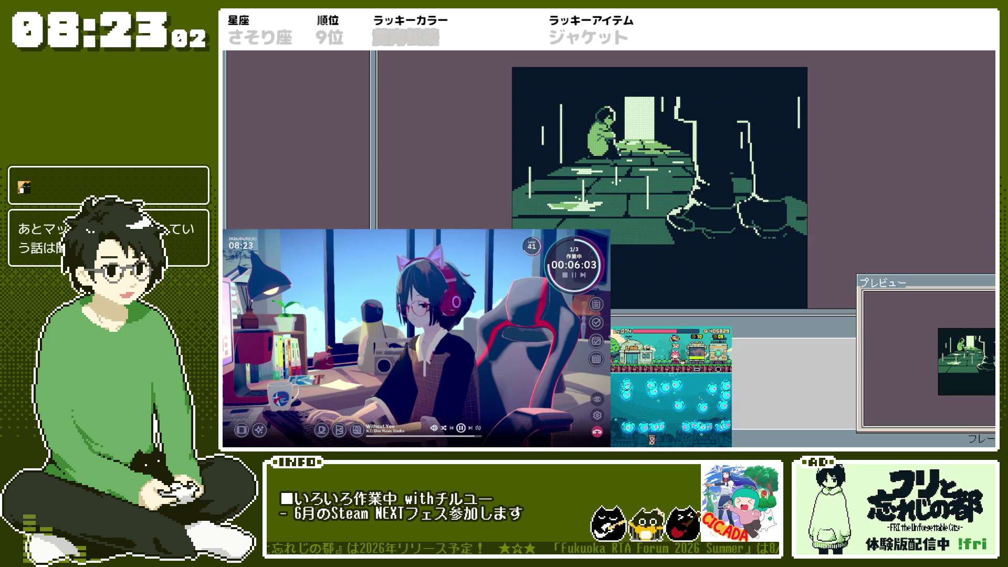
{"action": "key", "text": "alt+Tab"}
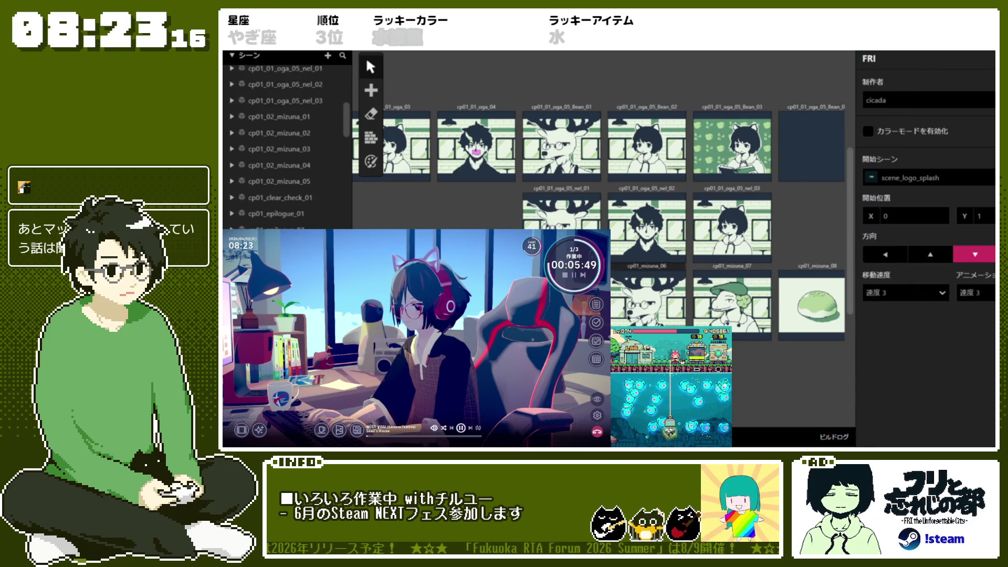
Step: Rename the mizuna_06 and mizuna_07 scenes to cp01_02_mizuna_06 and cp01_02_mizuna_07
{"action": "left_click", "coordinate": [620, 313]}
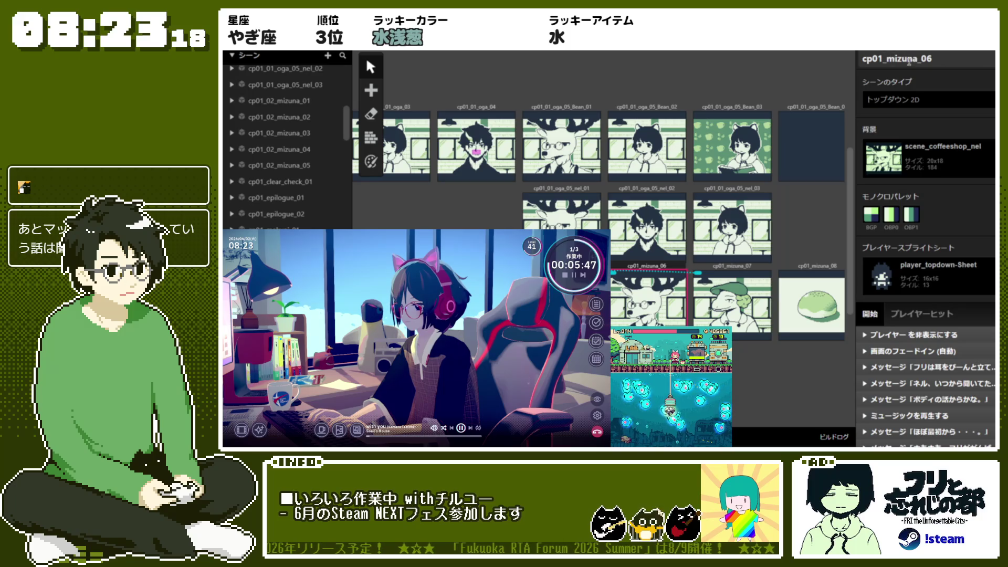
{"action": "left_click", "coordinate": [930, 58]}
{"action": "left_click_drag", "start_coordinate": [931, 58], "coordinate": [886, 59]}
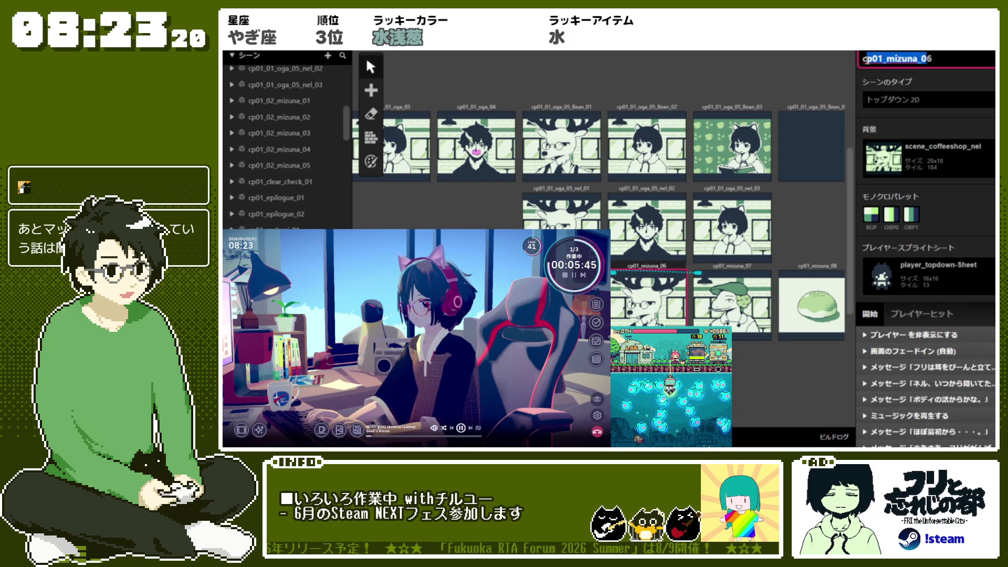
{"action": "type", "text": "cp01_02_mizuna_06"}
{"action": "key", "text": "Return"}
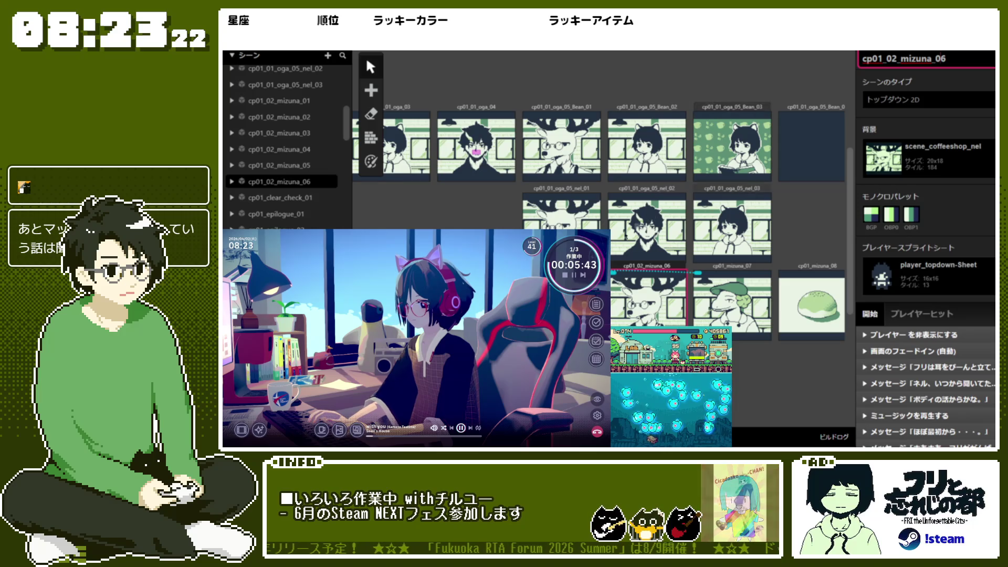
{"action": "left_click", "coordinate": [278, 165]}
{"action": "left_click", "coordinate": [732, 299]}
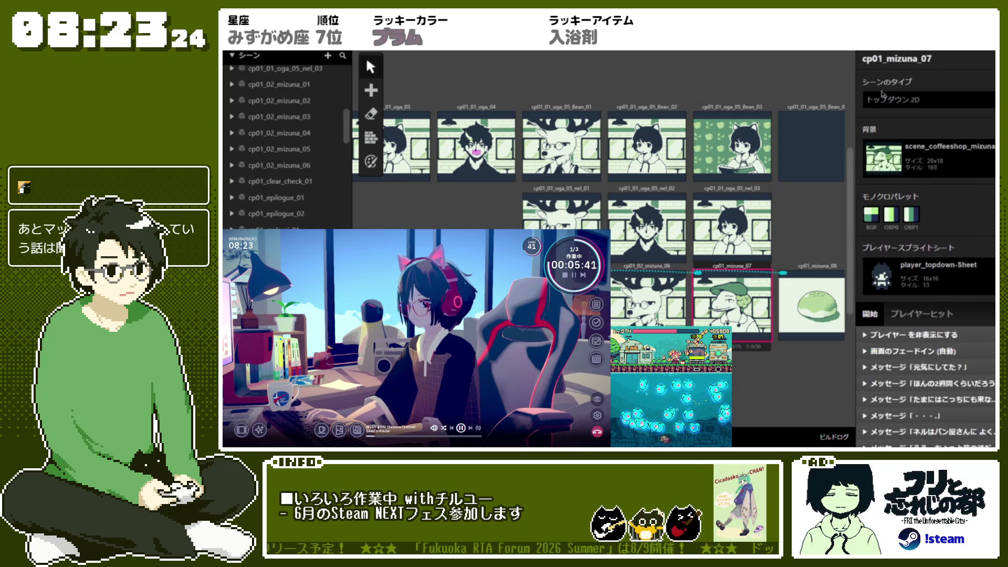
{"action": "left_click", "coordinate": [932, 59]}
{"action": "left_click_drag", "start_coordinate": [931, 58], "coordinate": [876, 59]}
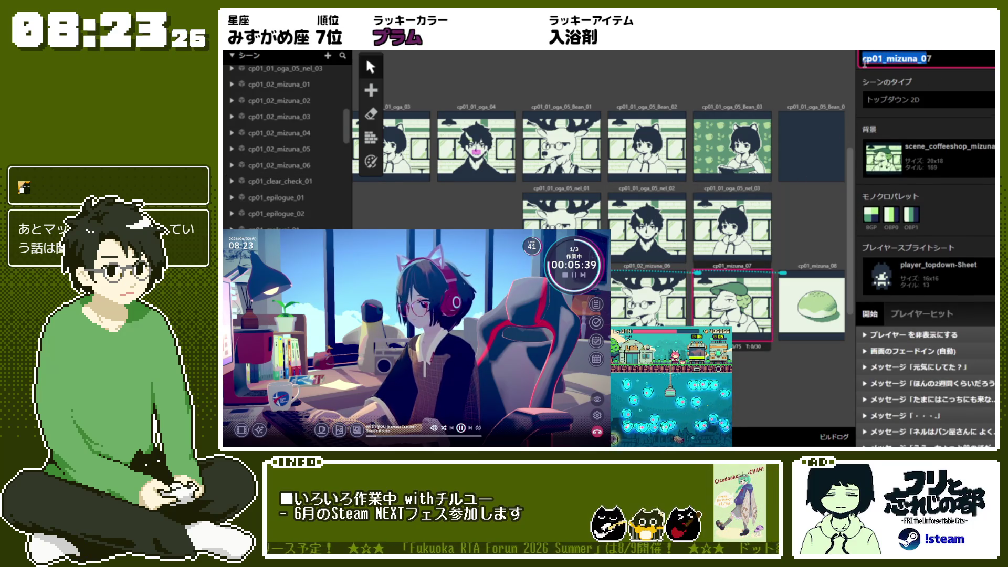
{"action": "type", "text": "cp01_02_mizuna_07"}
{"action": "key", "text": "Return"}
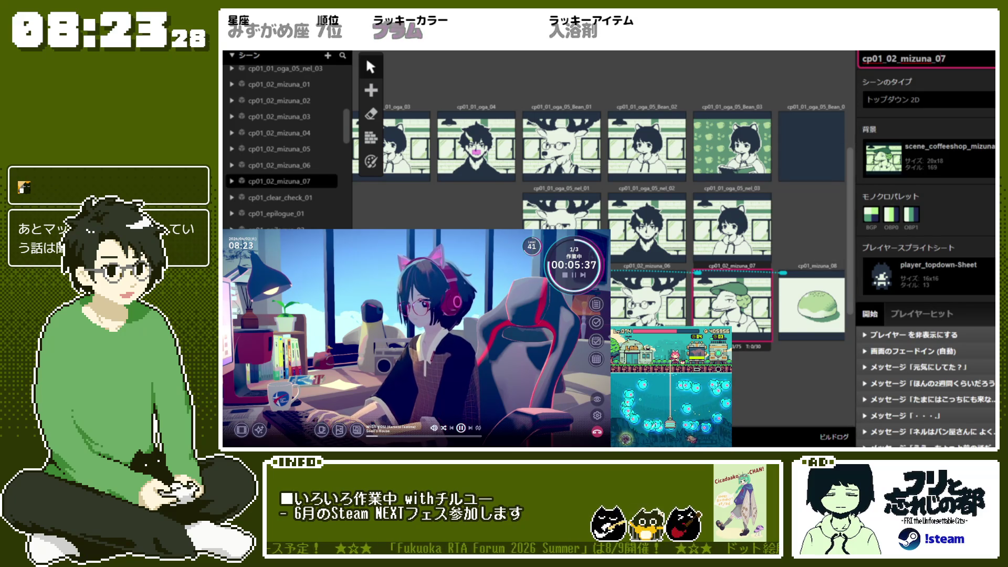
Step: Add '02_' to the mizuna_08 and mizuna_09 names, giving cp01_02_mizuna_08 and cp01_02_mizuna_09
{"action": "scroll", "coordinate": [598, 210], "scroll_direction": "right", "scroll_amount": 3}
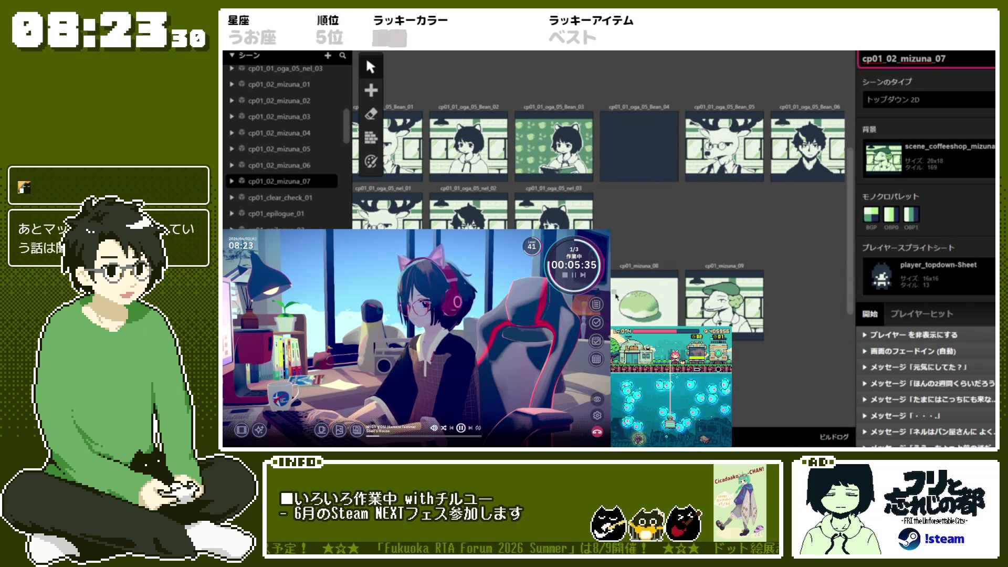
{"action": "left_click", "coordinate": [615, 296]}
{"action": "left_click", "coordinate": [863, 59]}
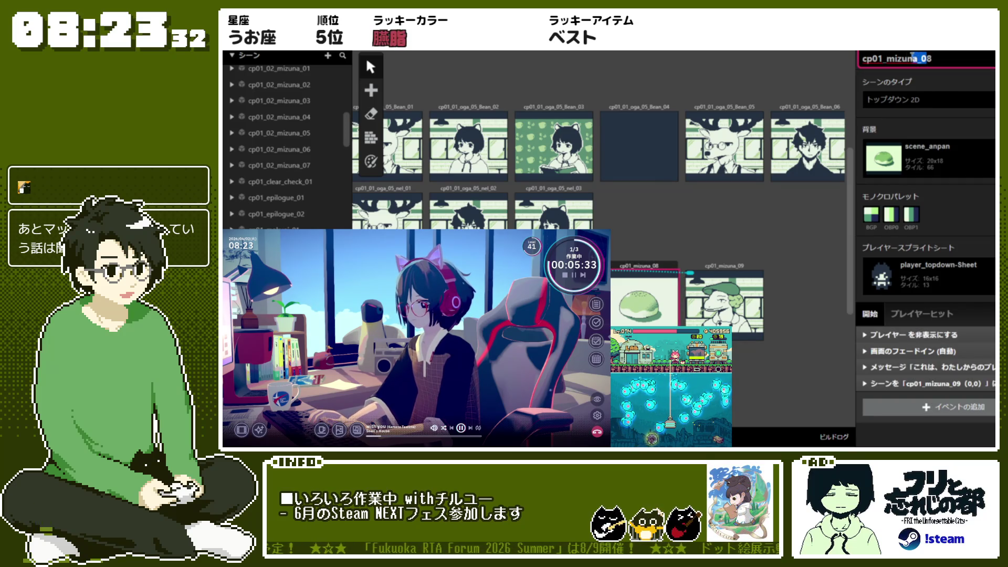
{"action": "type", "text": "02_"}
{"action": "key", "text": "Return"}
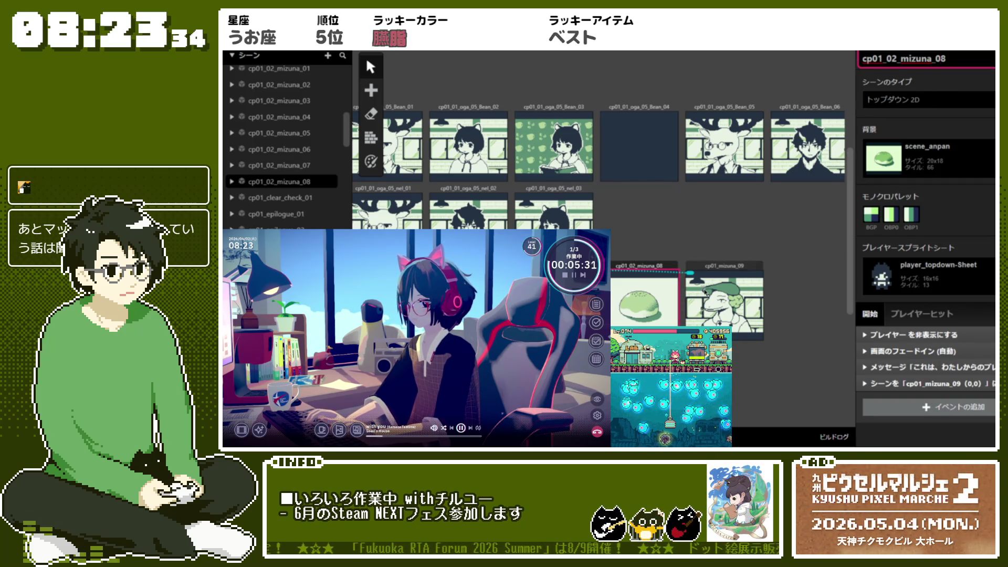
{"action": "key", "text": "Up"}
{"action": "key", "text": "Down"}
{"action": "key", "text": "Down"}
{"action": "left_click", "coordinate": [879, 59]}
{"action": "type", "text": "02_"}
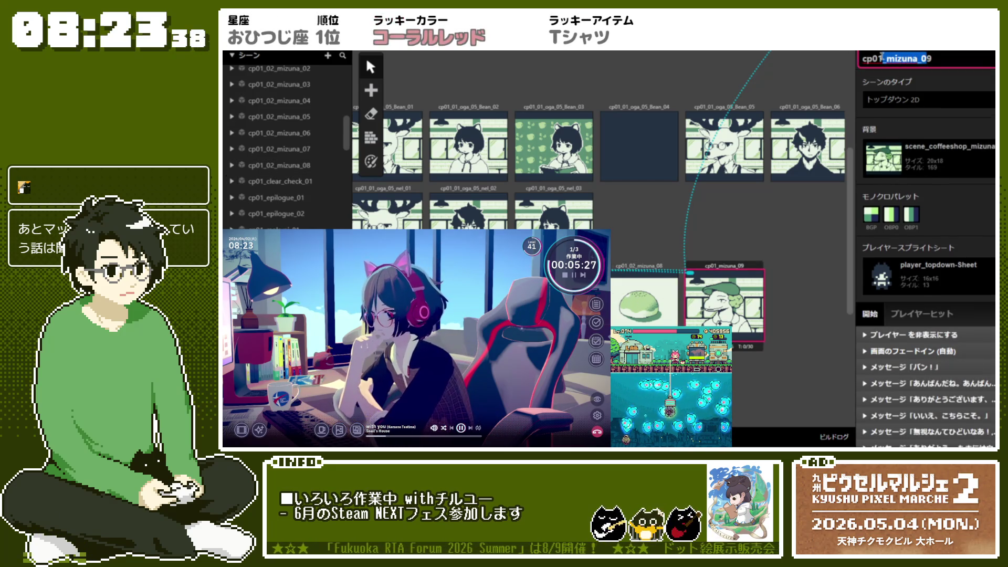
{"action": "key", "text": "Return"}
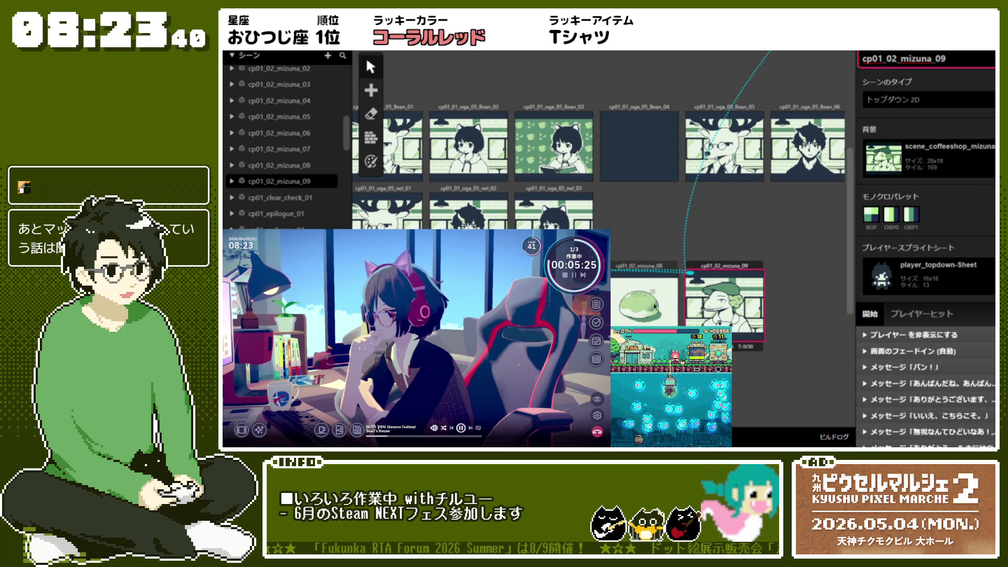
{"action": "key", "text": "Up"}
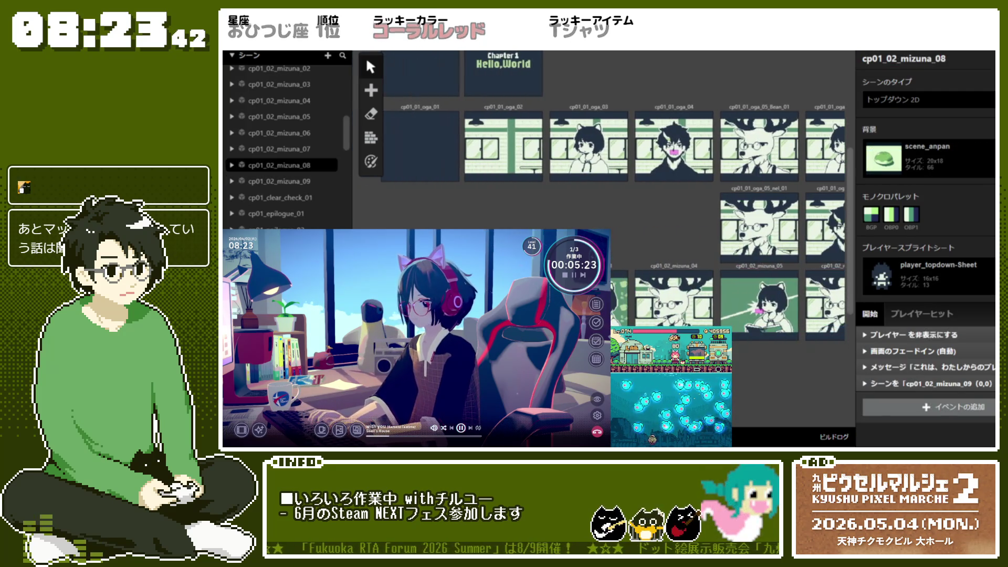
{"action": "scroll", "coordinate": [574, 187], "scroll_direction": "down", "scroll_amount": 2}
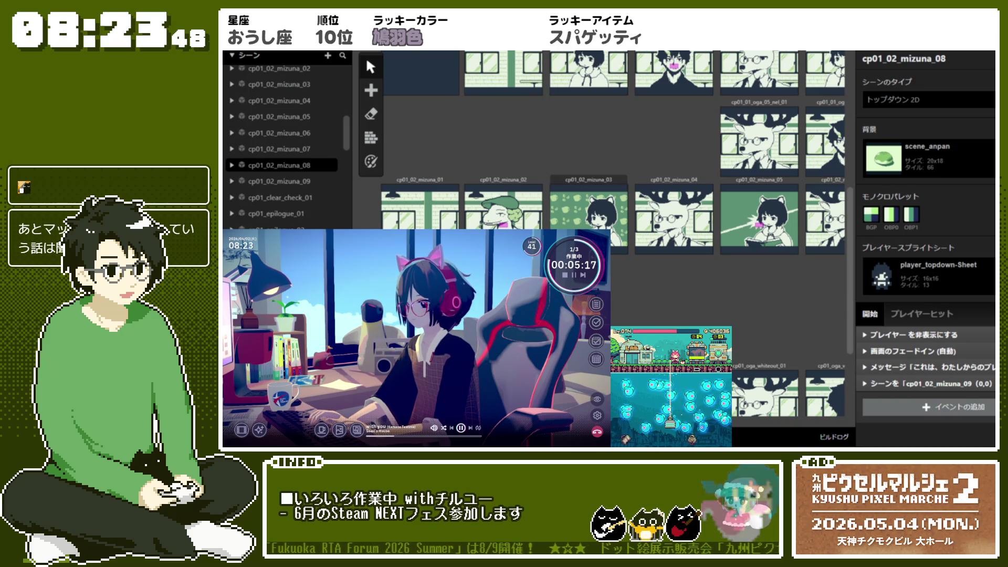
{"action": "left_click", "coordinate": [578, 283]}
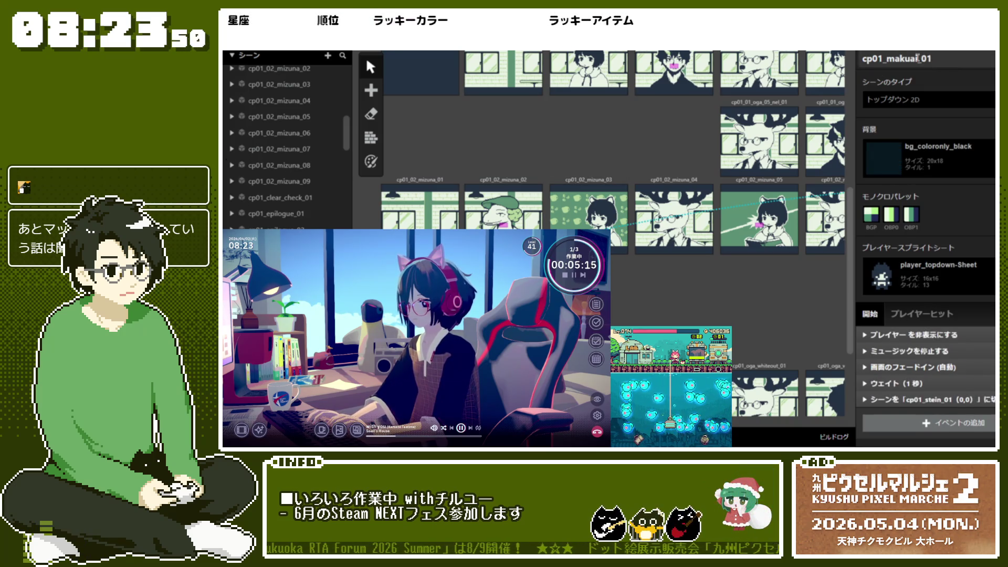
Step: Scroll the scene graph, open cp01_stein_01, then deselect it to show the FRI project settings
{"action": "scroll", "coordinate": [614, 158], "scroll_direction": "down", "scroll_amount": 1}
{"action": "scroll", "coordinate": [615, 157], "scroll_direction": "down", "scroll_amount": 2}
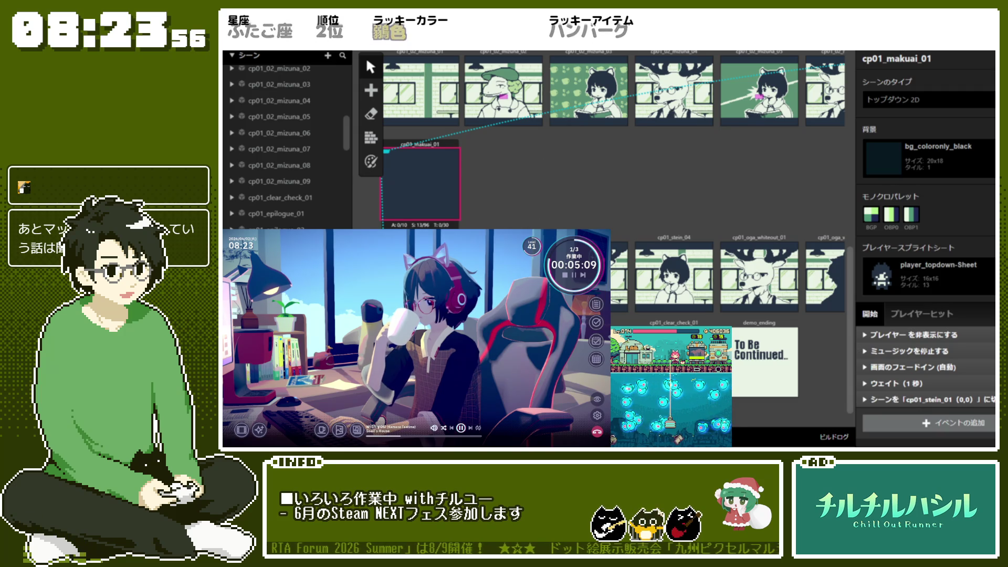
{"action": "scroll", "coordinate": [615, 131], "scroll_direction": "right", "scroll_amount": 5}
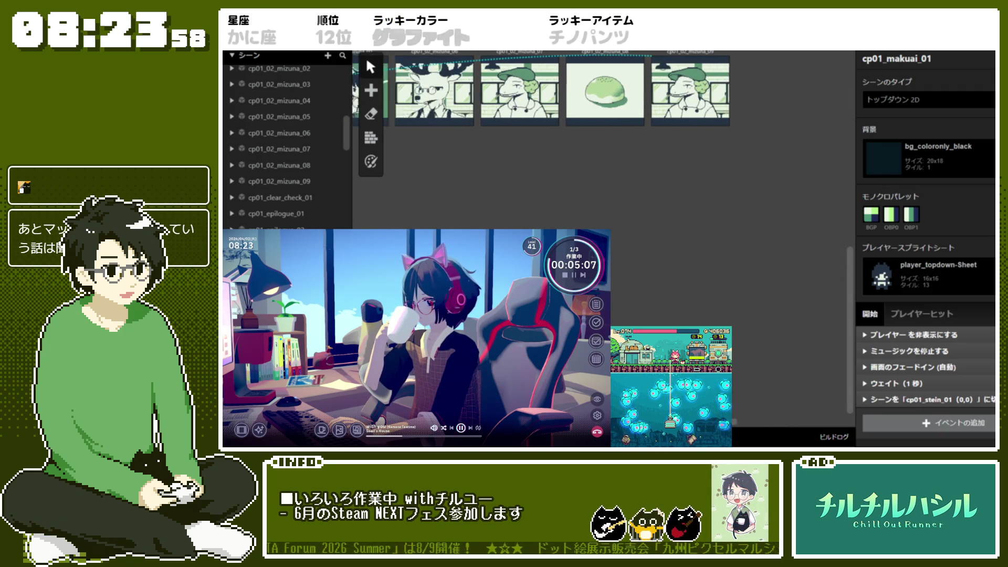
{"action": "scroll", "coordinate": [614, 142], "scroll_direction": "left", "scroll_amount": 5}
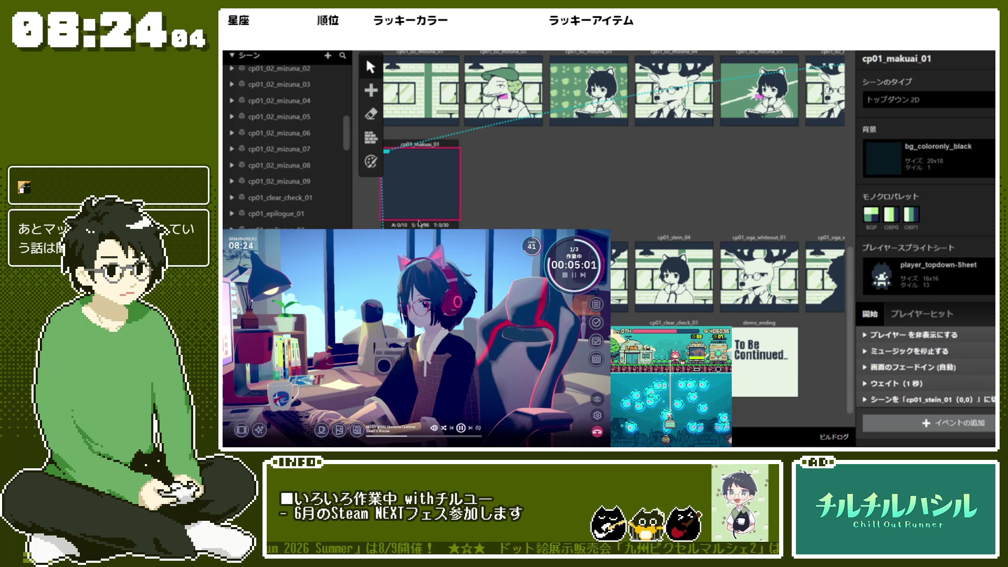
{"action": "scroll", "coordinate": [491, 213], "scroll_direction": "down", "scroll_amount": 5}
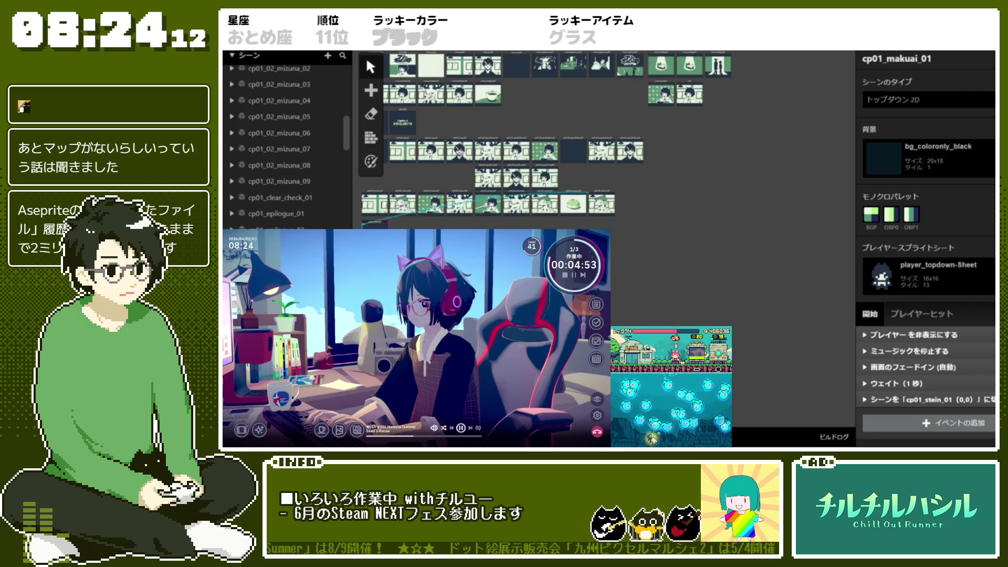
{"action": "left_click", "coordinate": [488, 203]}
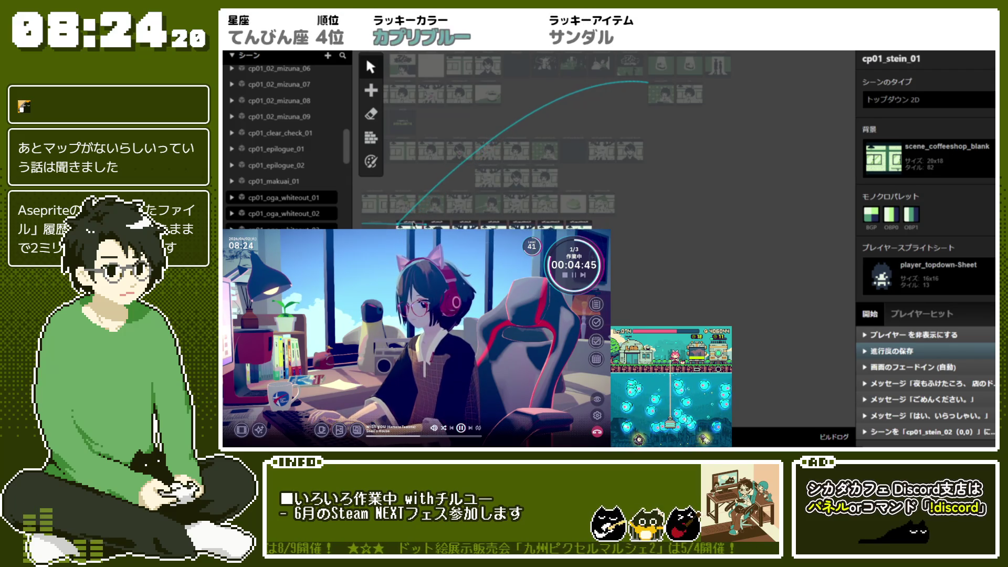
{"action": "key", "text": "Escape"}
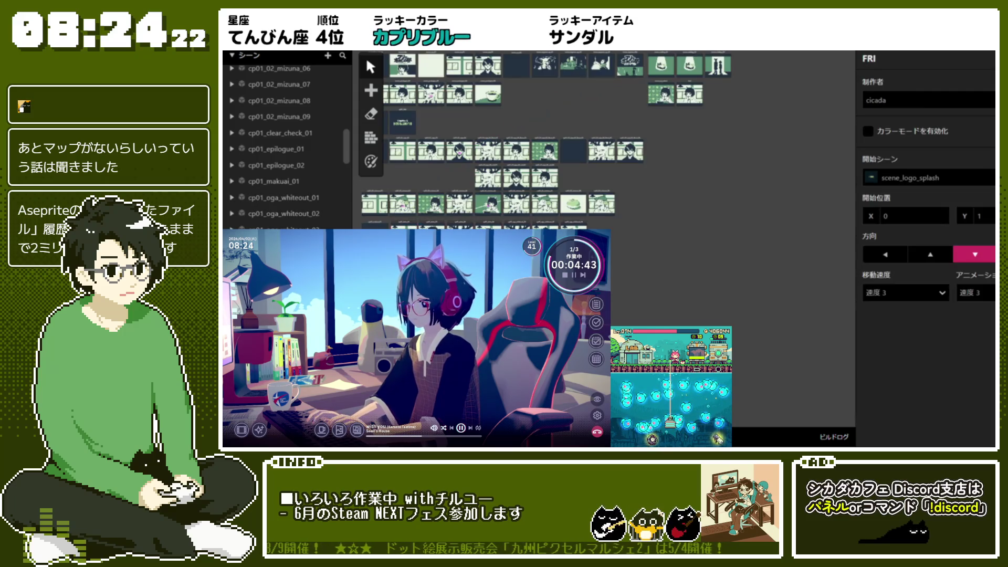
{"action": "scroll", "coordinate": [393, 223], "scroll_direction": "up", "scroll_amount": 5}
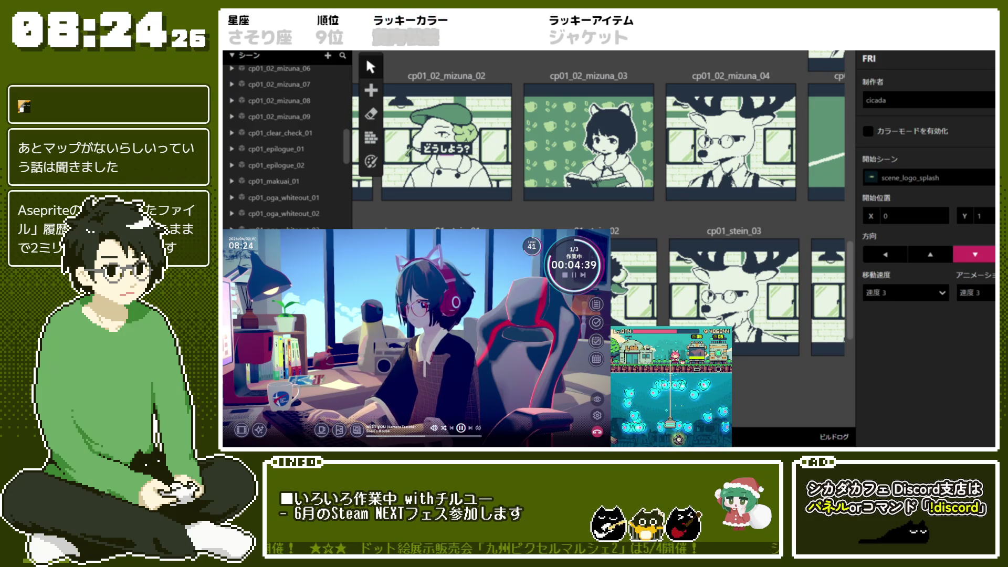
{"action": "scroll", "coordinate": [492, 252], "scroll_direction": "down", "scroll_amount": 2}
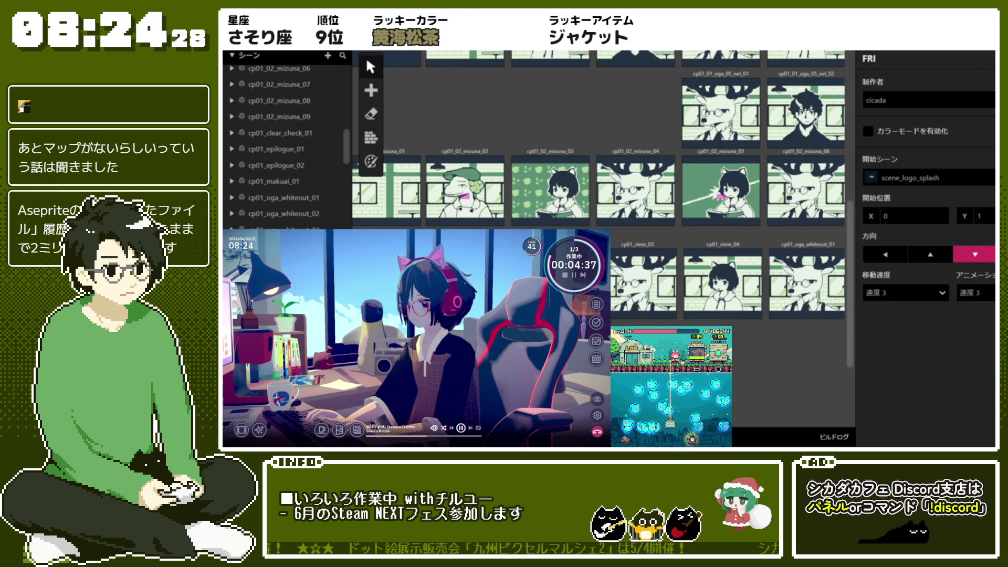
{"action": "scroll", "coordinate": [599, 194], "scroll_direction": "right", "scroll_amount": 3}
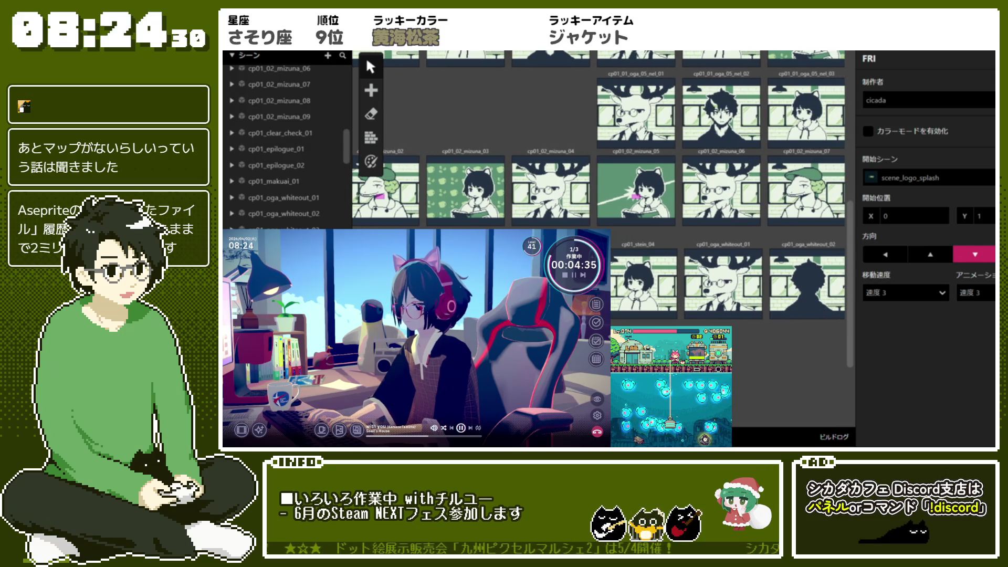
{"action": "left_click", "coordinate": [346, 263]}
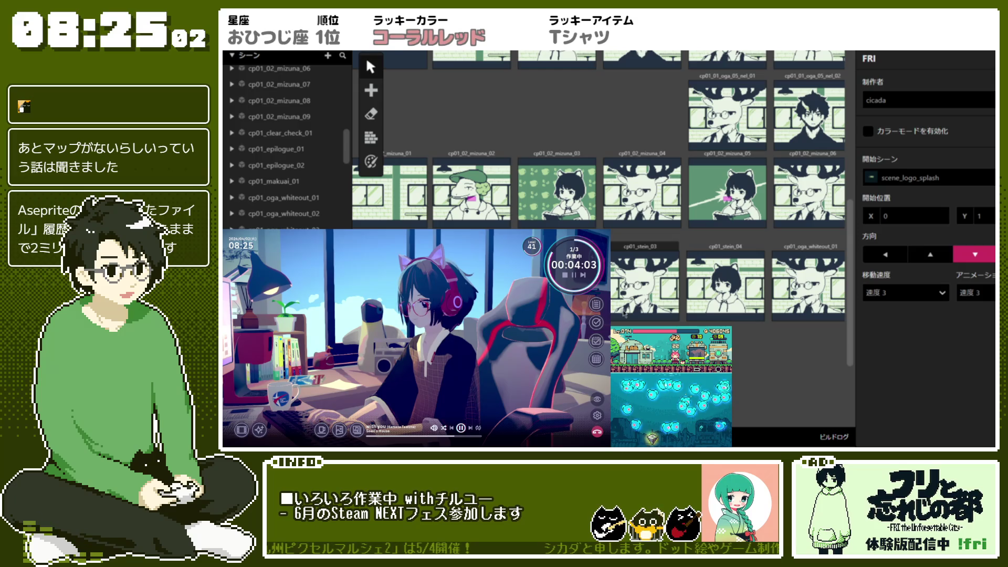
Step: Select and deselect cp01_02_mizuna_03 repeatedly, leaving no scene selected
{"action": "left_click", "coordinate": [575, 156]}
{"action": "key", "text": "Escape"}
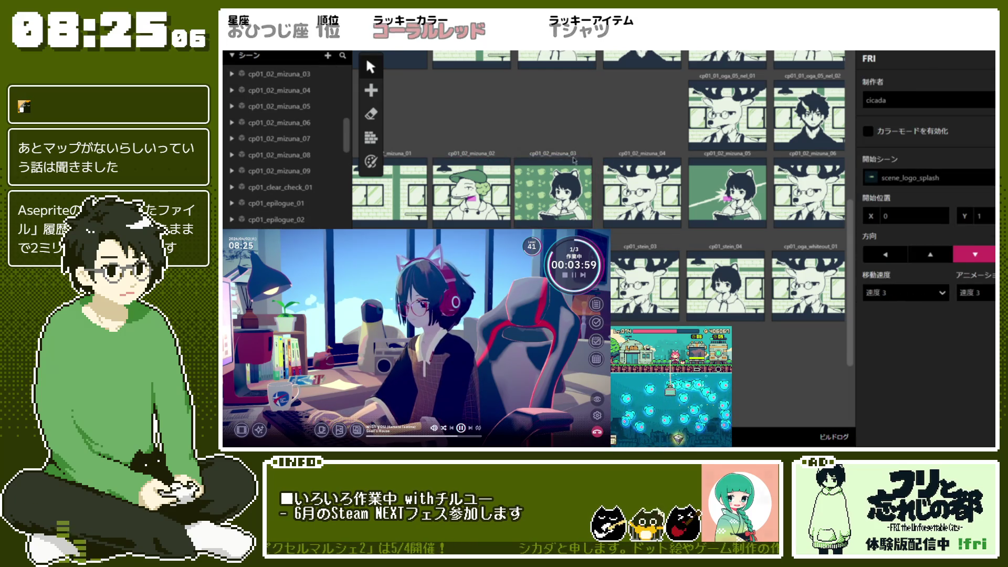
{"action": "left_click", "coordinate": [577, 157]}
{"action": "key", "text": "Escape"}
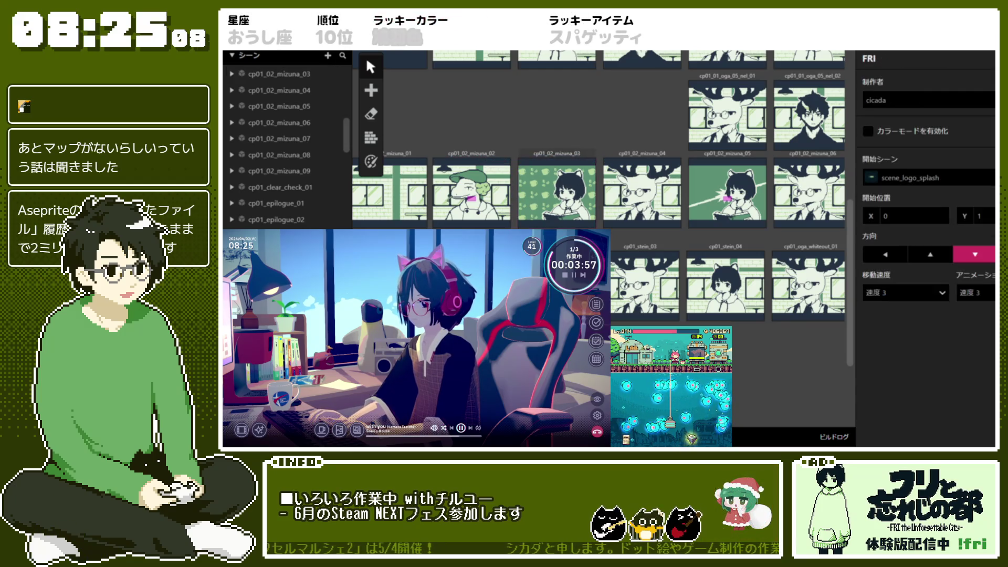
{"action": "left_click", "coordinate": [546, 154]}
{"action": "key", "text": "Escape"}
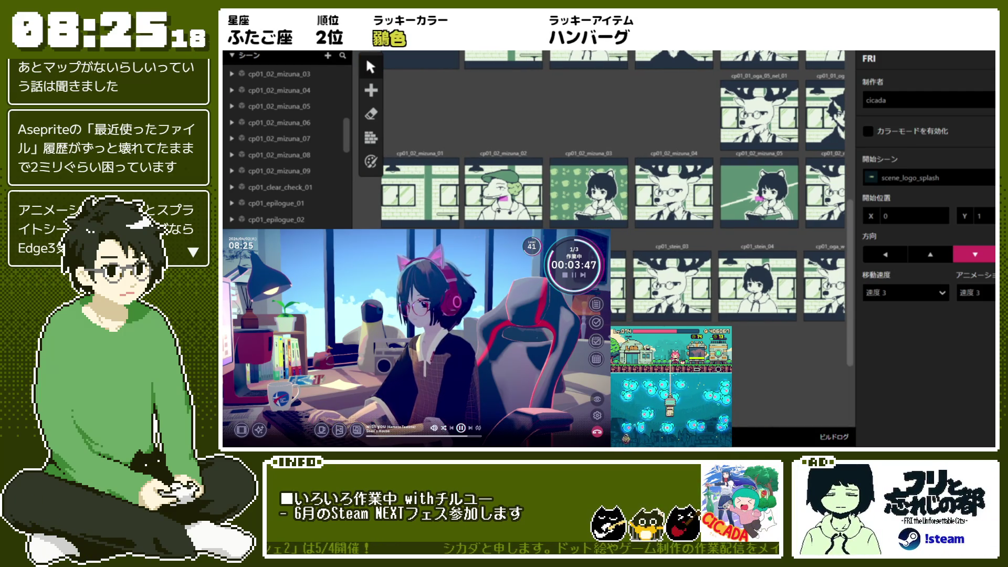
Step: Clear the selection to show project settings and scroll down to clear_check and demo_ending
{"action": "scroll", "coordinate": [598, 139], "scroll_direction": "right", "scroll_amount": 5}
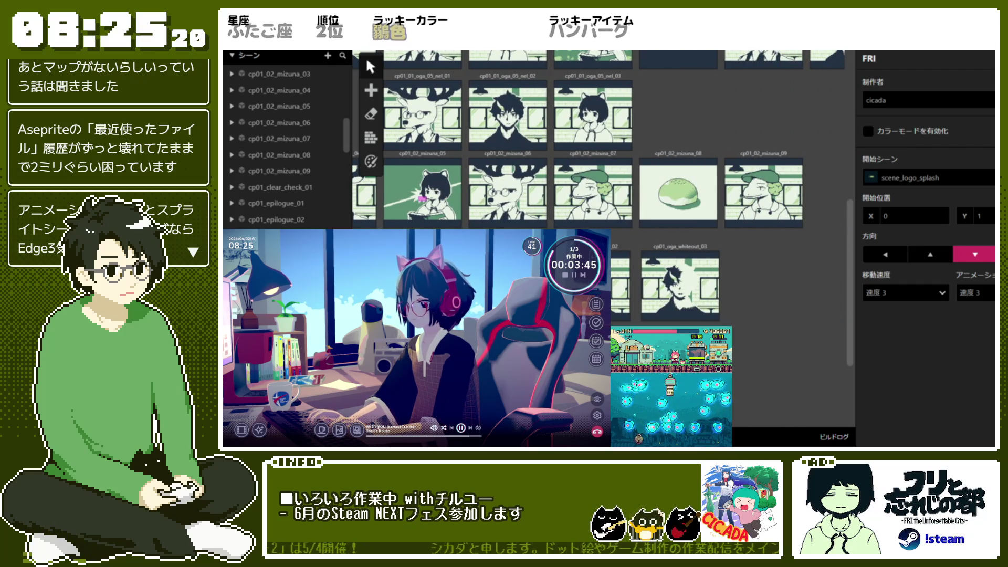
{"action": "left_click_drag", "start_coordinate": [674, 244], "coordinate": [668, 244]}
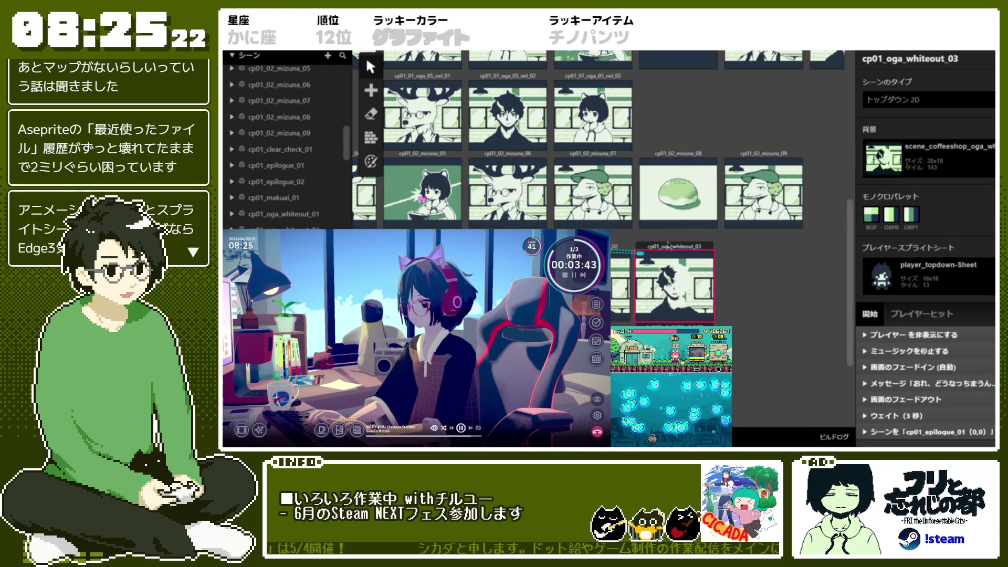
{"action": "scroll", "coordinate": [668, 243], "scroll_direction": "down", "scroll_amount": 1}
{"action": "left_click", "coordinate": [758, 336]}
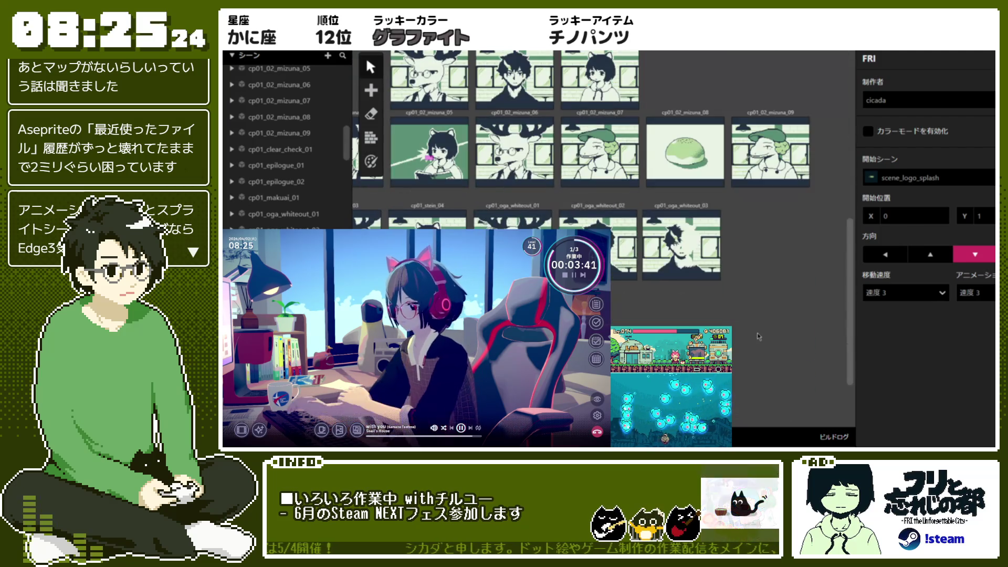
{"action": "scroll", "coordinate": [759, 336], "scroll_direction": "down", "scroll_amount": 5}
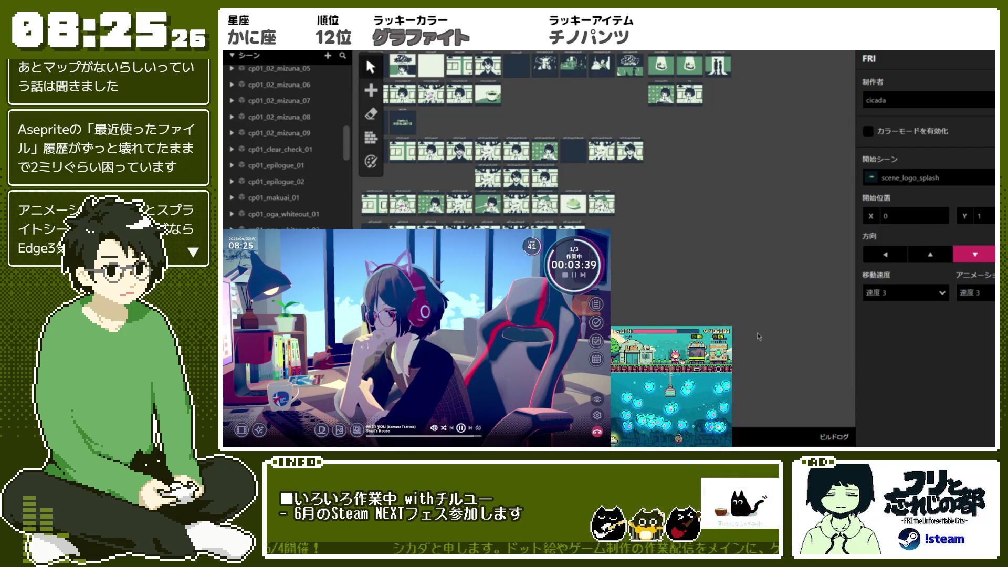
{"action": "scroll", "coordinate": [758, 336], "scroll_direction": "up", "scroll_amount": 5}
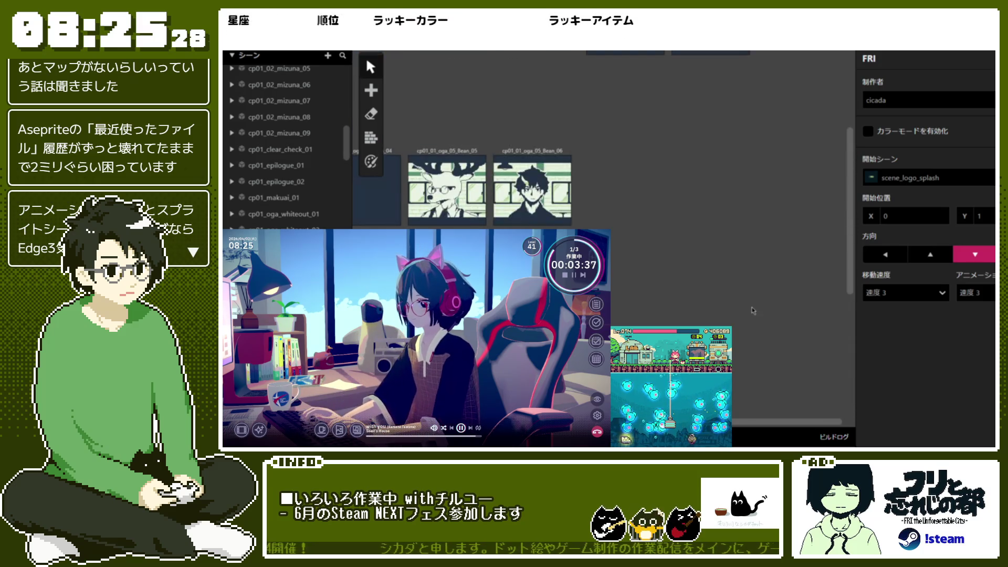
{"action": "scroll", "coordinate": [753, 311], "scroll_direction": "down", "scroll_amount": 2}
{"action": "scroll", "coordinate": [754, 310], "scroll_direction": "down", "scroll_amount": 5}
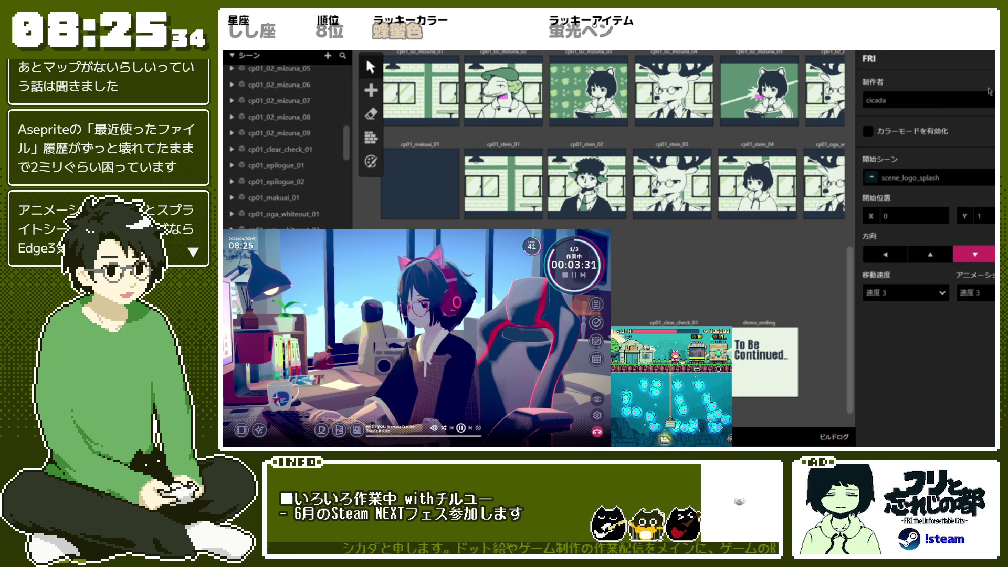
Step: Check the two epilogue scenes, then move cp01_clear_check_01 and demo_ending up in the graph
{"action": "left_click", "coordinate": [276, 165]}
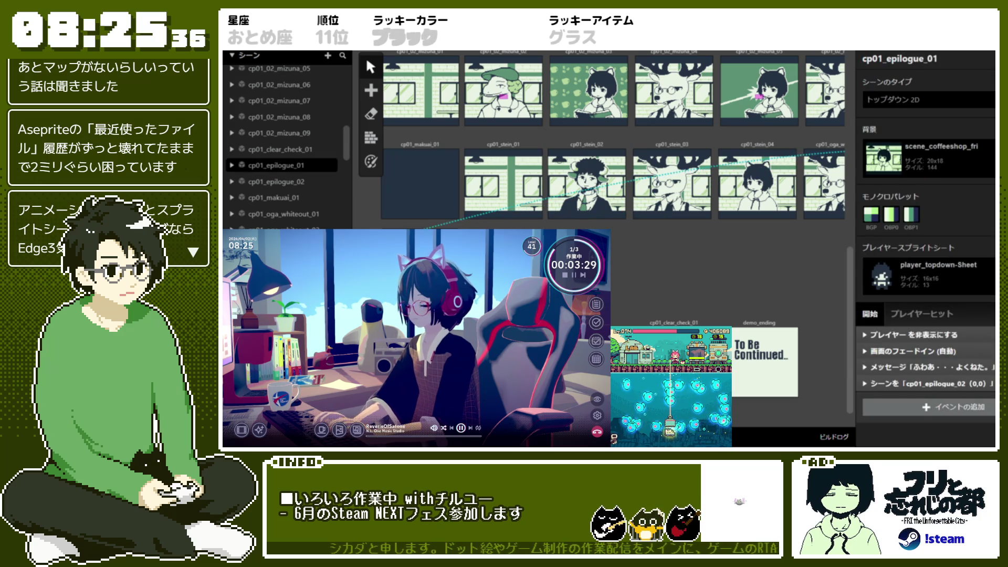
{"action": "left_click", "coordinate": [276, 181]}
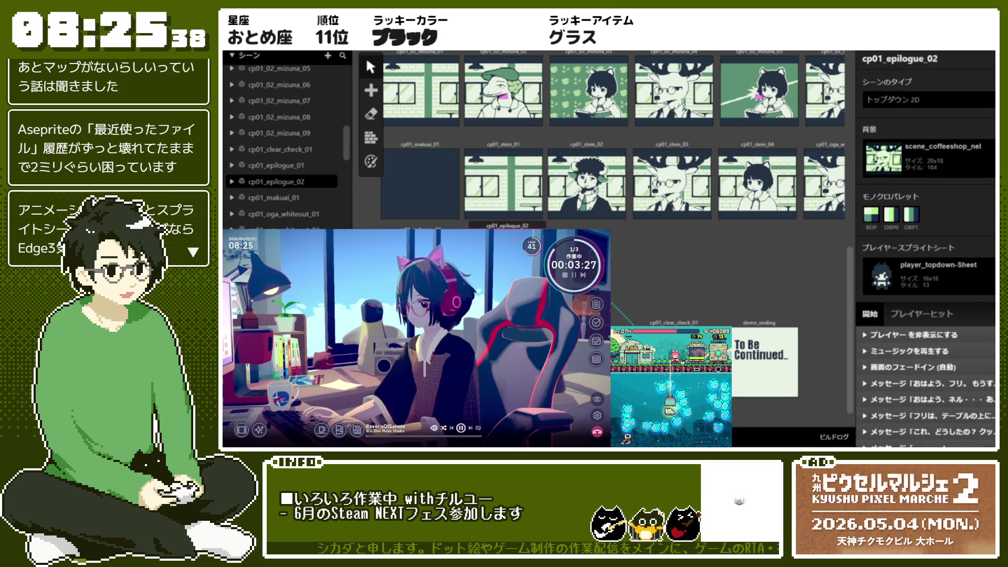
{"action": "left_click_drag", "start_coordinate": [703, 329], "coordinate": [703, 232]}
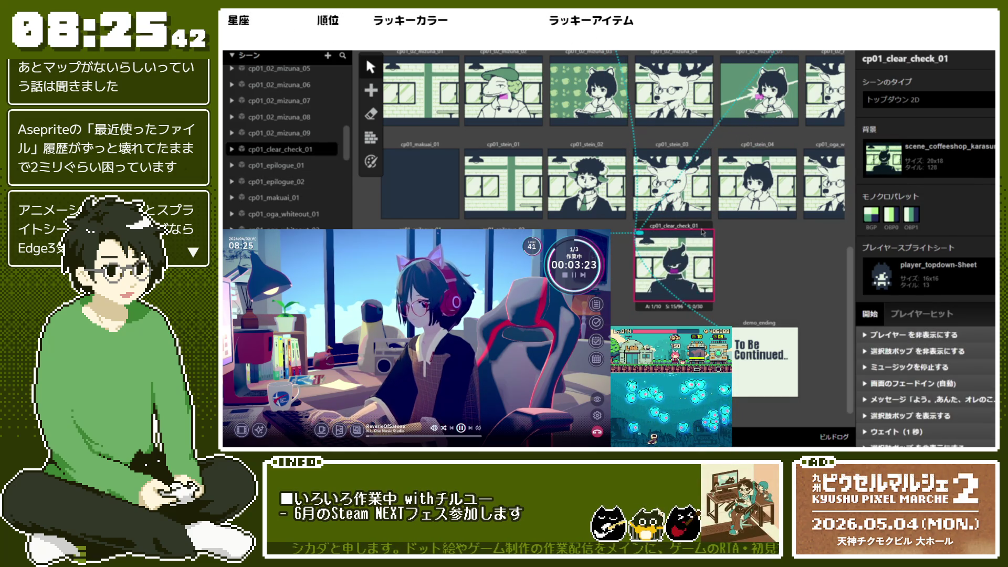
{"action": "left_click_drag", "start_coordinate": [779, 328], "coordinate": [776, 234]}
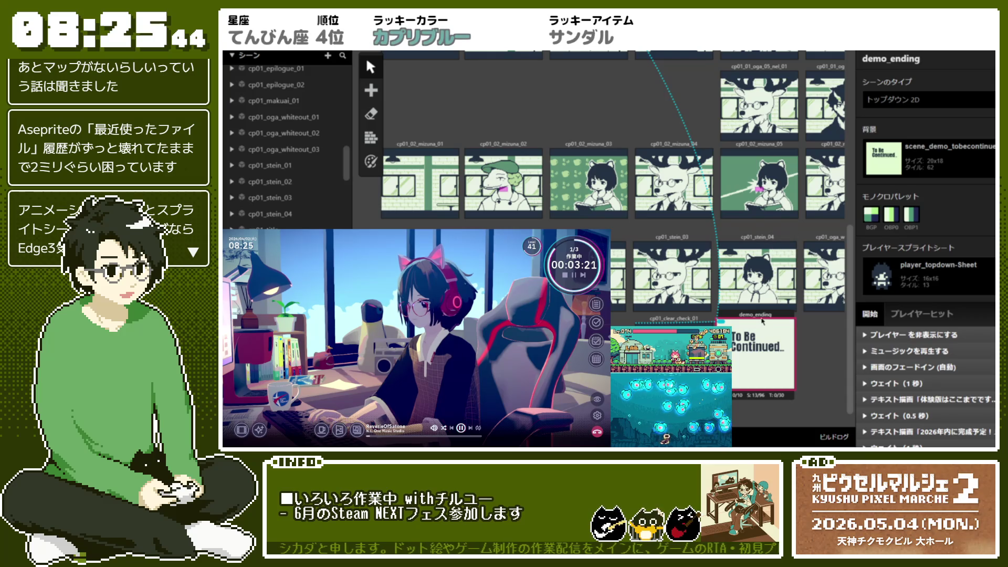
{"action": "left_click_drag", "start_coordinate": [762, 321], "coordinate": [777, 325]}
Step: Open cp01_makuai_01's properties and start editing its name
{"action": "left_click", "coordinate": [827, 360]}
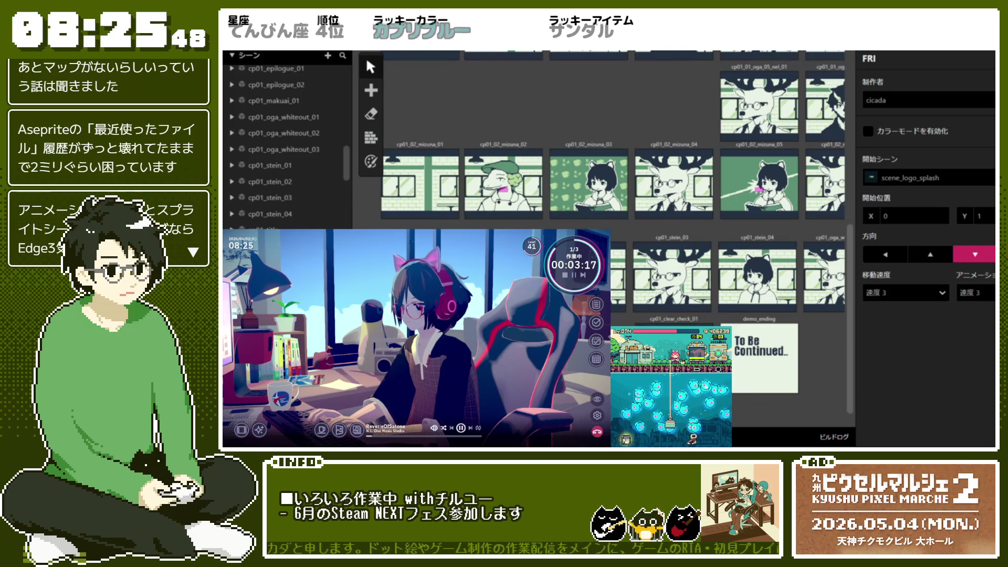
{"action": "left_click", "coordinate": [663, 134]}
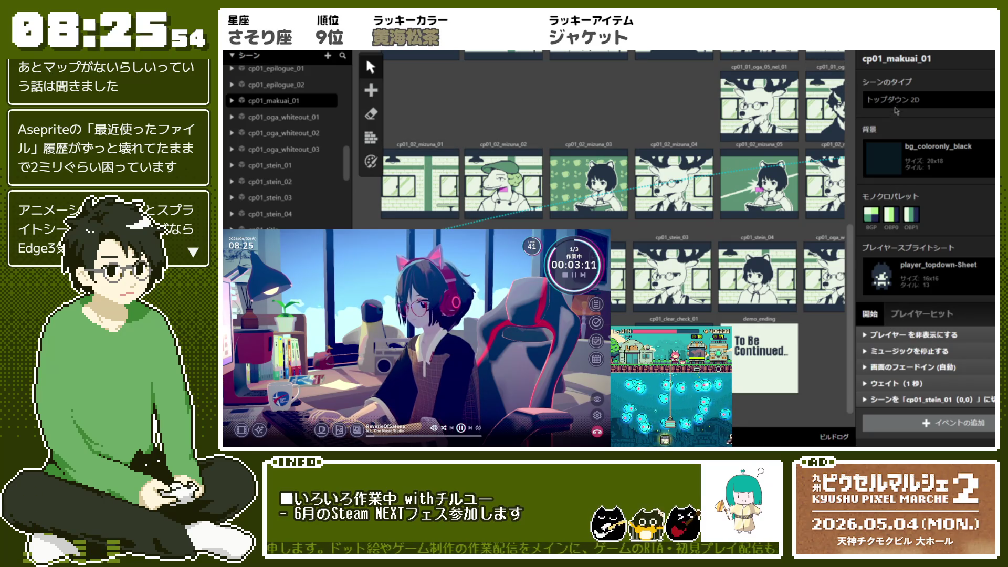
{"action": "left_click", "coordinate": [886, 58]}
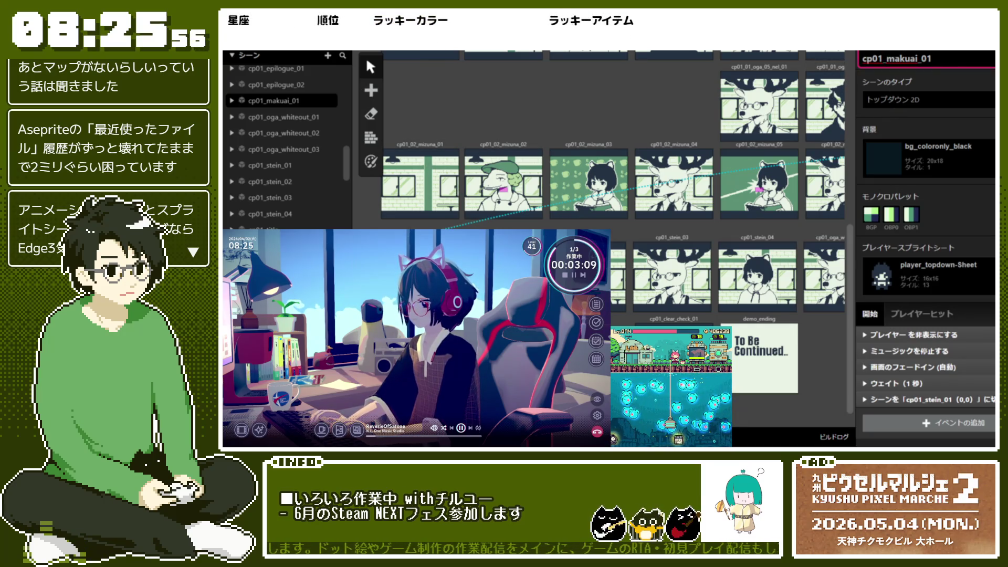
Step: Rename cp01_makuai_01 to cp01_03_sutein_01
{"action": "type", "text": "_03"}
{"action": "double_click", "coordinate": [916, 58]}
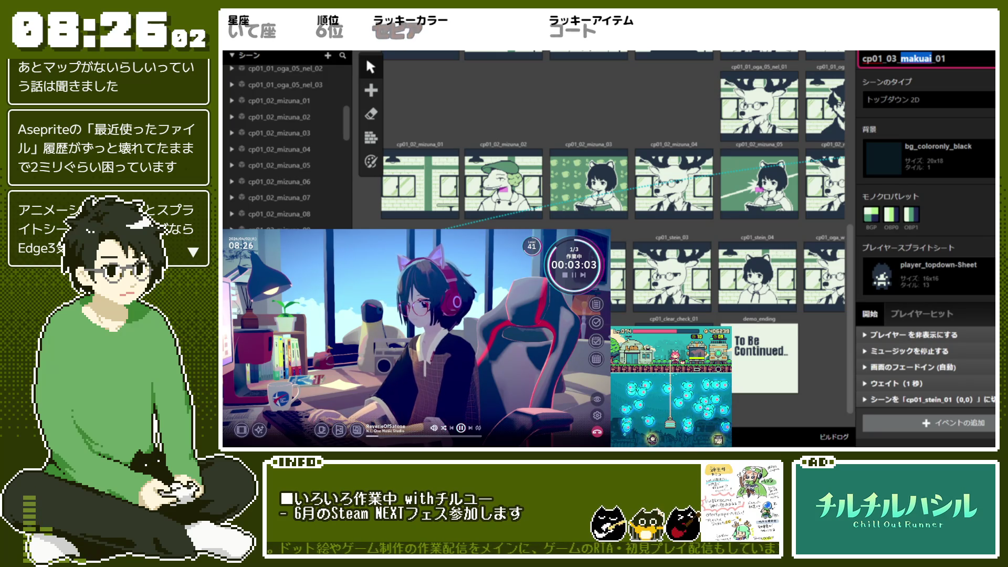
{"action": "type", "text": "sutein"}
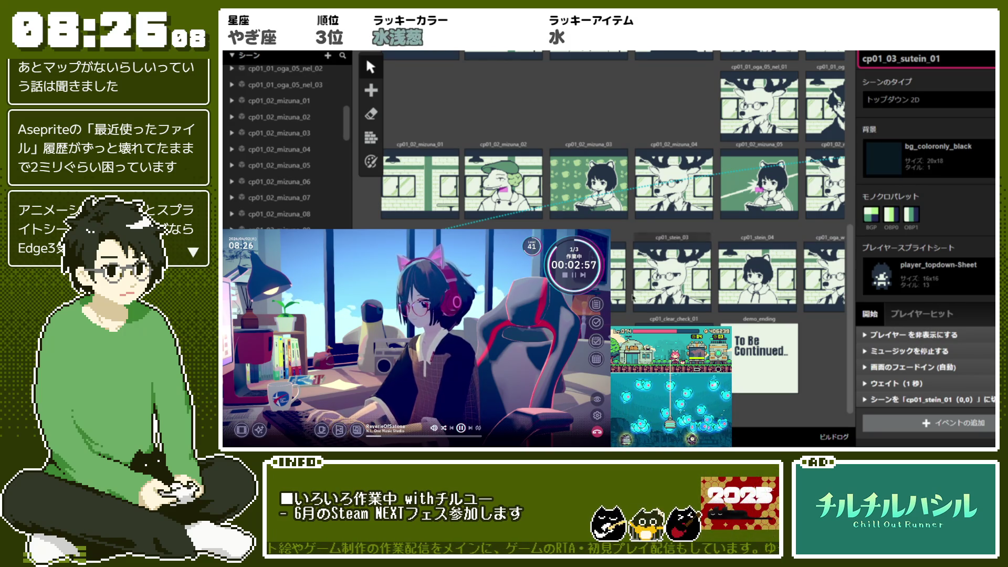
{"action": "scroll", "coordinate": [633, 299], "scroll_direction": "up", "scroll_amount": 2, "text": "ctrl"}
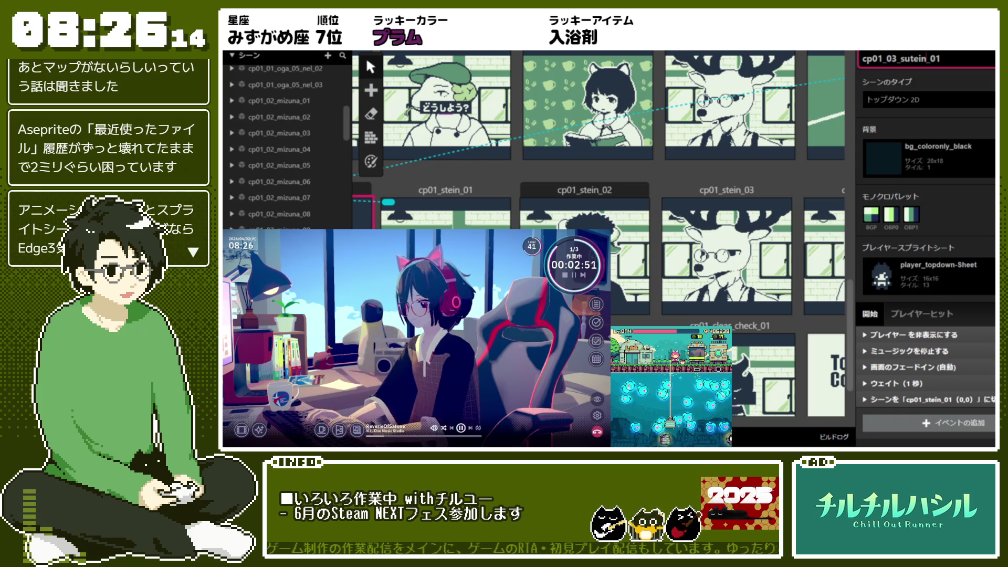
{"action": "scroll", "coordinate": [574, 282], "scroll_direction": "up", "scroll_amount": 1, "text": "ctrl"}
{"action": "scroll", "coordinate": [574, 282], "scroll_direction": "down", "scroll_amount": 2, "text": "ctrl"}
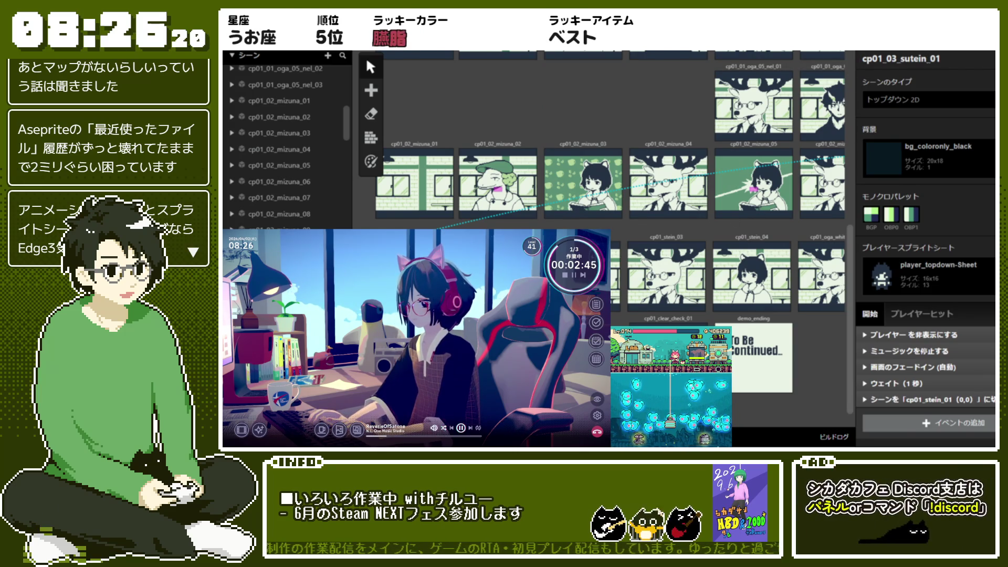
{"action": "left_click", "coordinate": [431, 185]}
{"action": "left_click", "coordinate": [498, 278]}
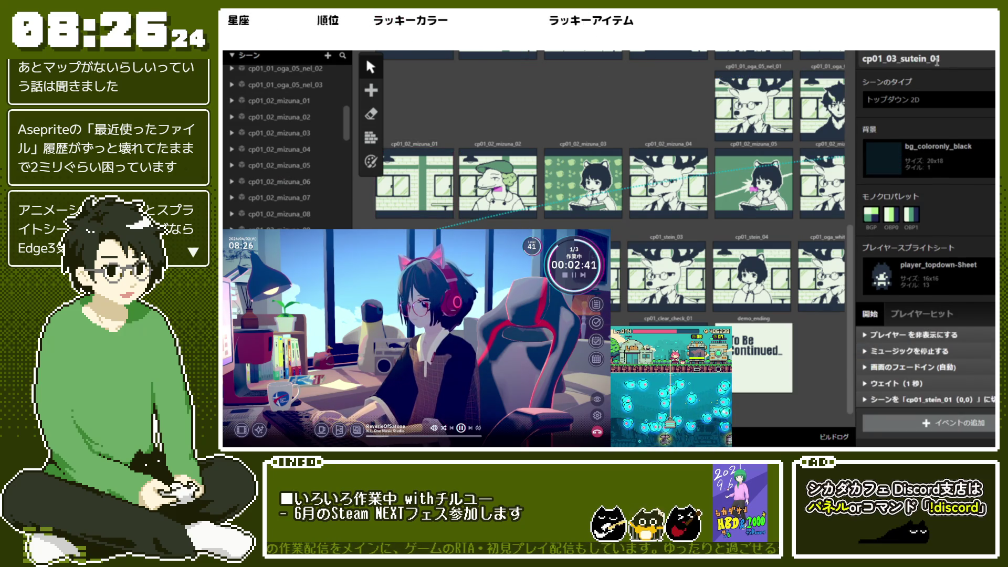
{"action": "left_click_drag", "start_coordinate": [937, 61], "coordinate": [859, 61]}
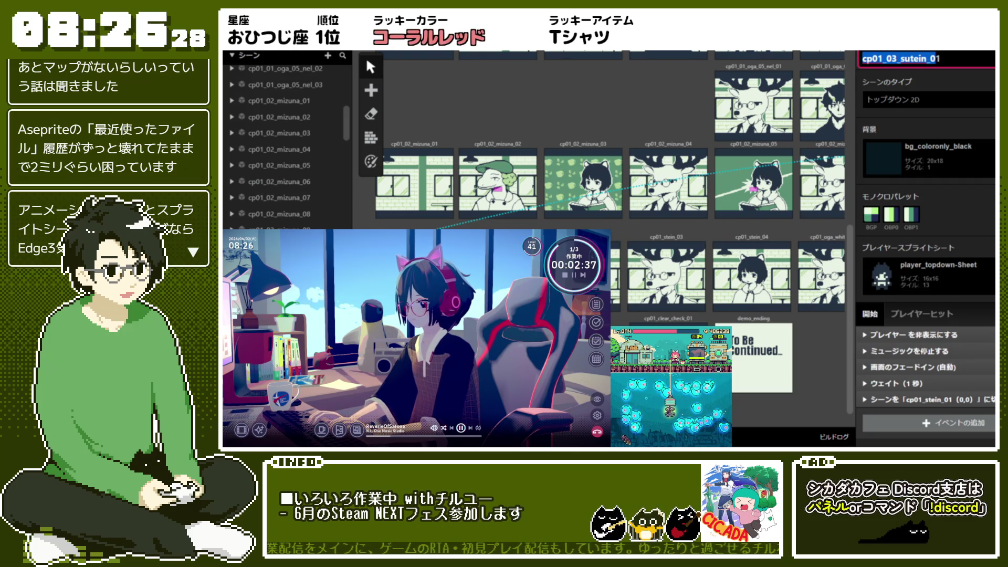
Step: Rename cp01_stein_01 and cp01_stein_02 to cp01_03_sutein_02 and cp01_03_sutein_03
{"action": "left_click", "coordinate": [499, 273]}
{"action": "double_click", "coordinate": [891, 58]}
{"action": "type", "text": "cp01_03_sutein_02"}
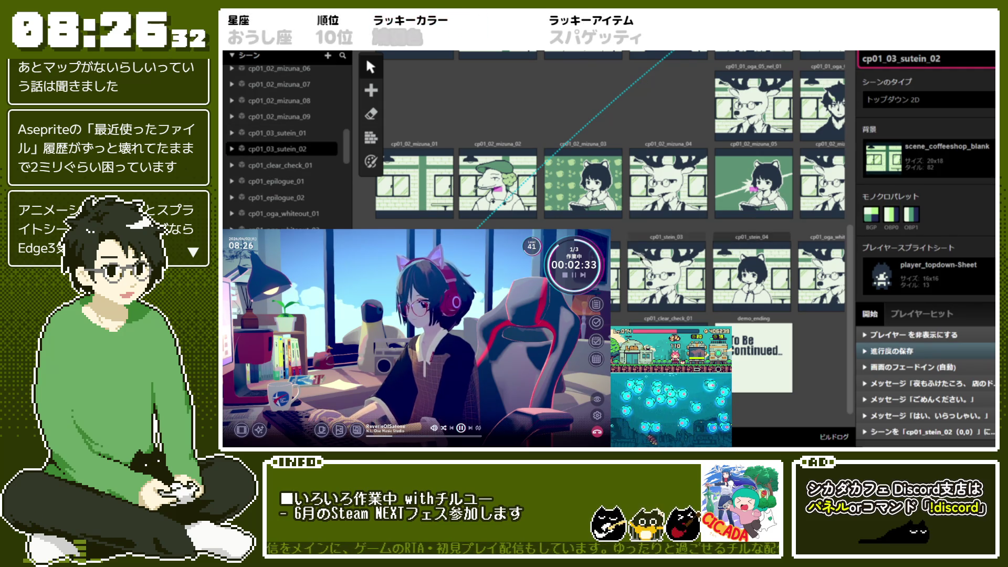
{"action": "left_click", "coordinate": [583, 276]}
{"action": "double_click", "coordinate": [950, 58]}
{"action": "type", "text": "cp01_03_sutein_0"}
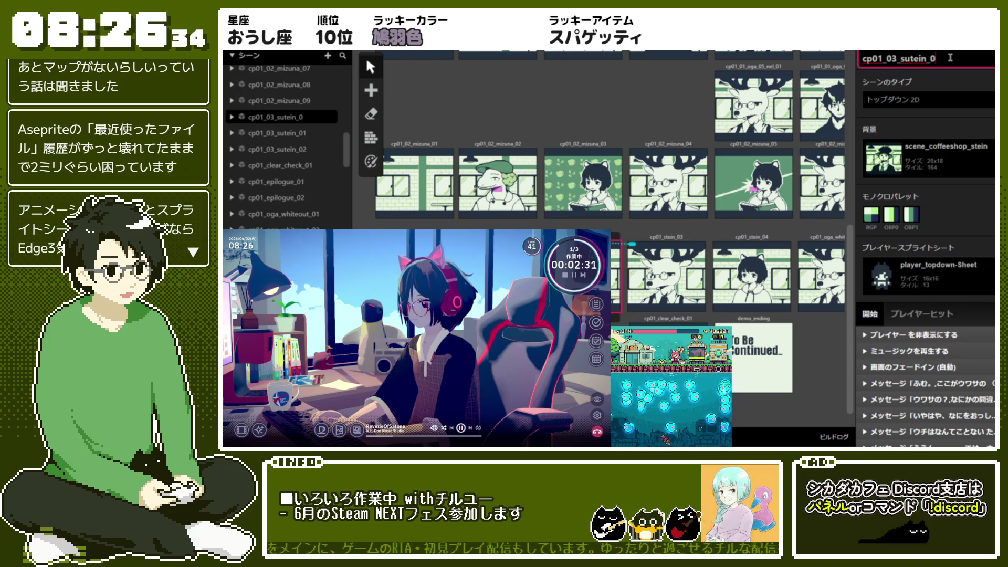
{"action": "type", "text": "3"}
Step: Rename cp01_stein_03 and cp01_stein_04 to cp01_03_sutein_04 and cp01_03_sutein_05
{"action": "left_click", "coordinate": [667, 276]}
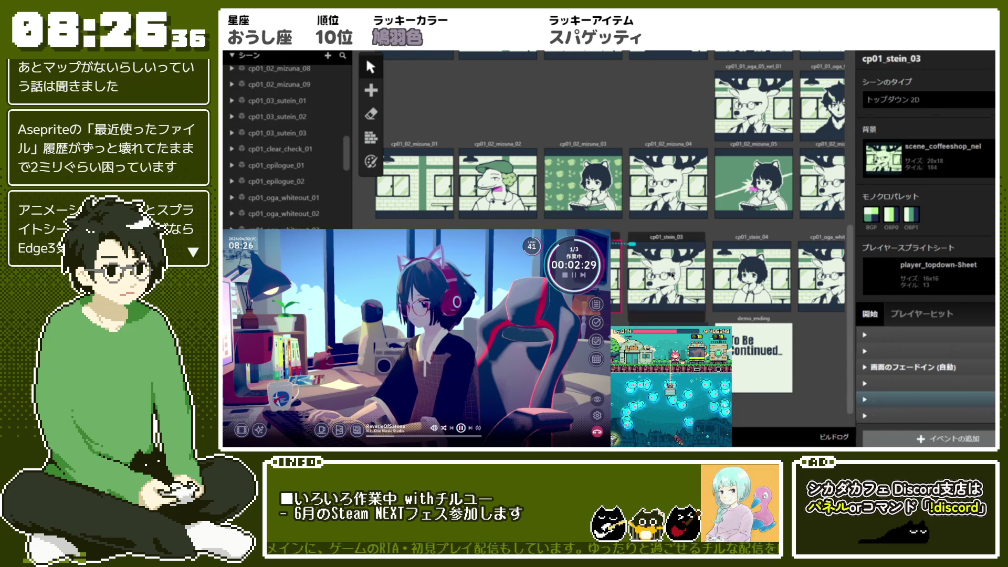
{"action": "double_click", "coordinate": [866, 59]}
{"action": "type", "text": "cp01_03_sutein_0"}
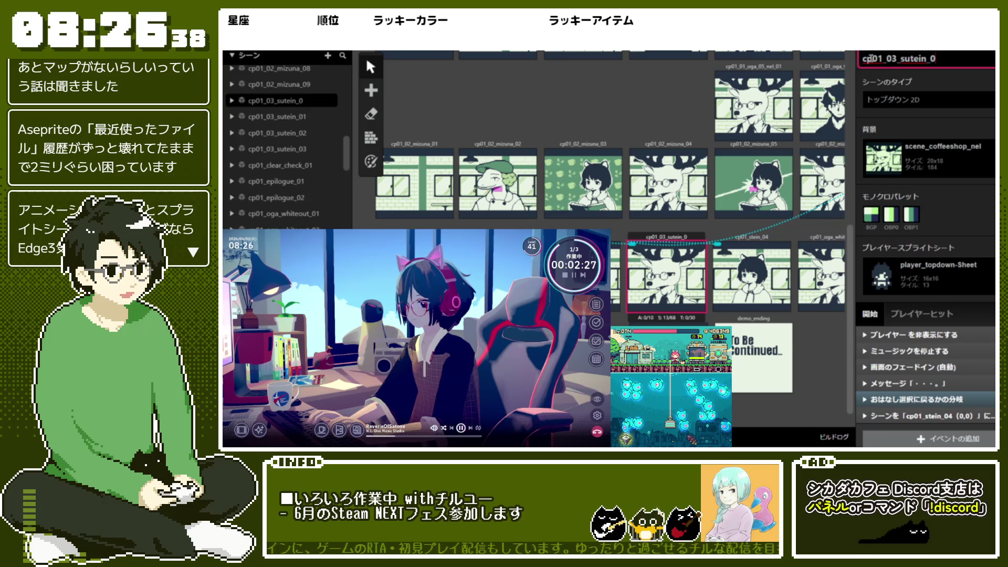
{"action": "type", "text": "4"}
{"action": "left_click", "coordinate": [790, 251]}
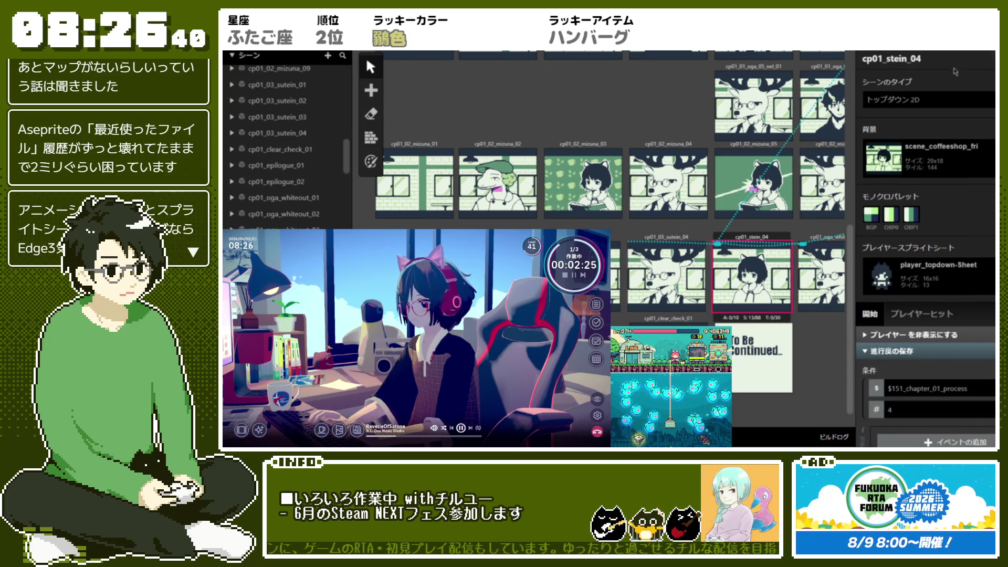
{"action": "double_click", "coordinate": [893, 58]}
{"action": "type", "text": "cp01_03_sutein_05"}
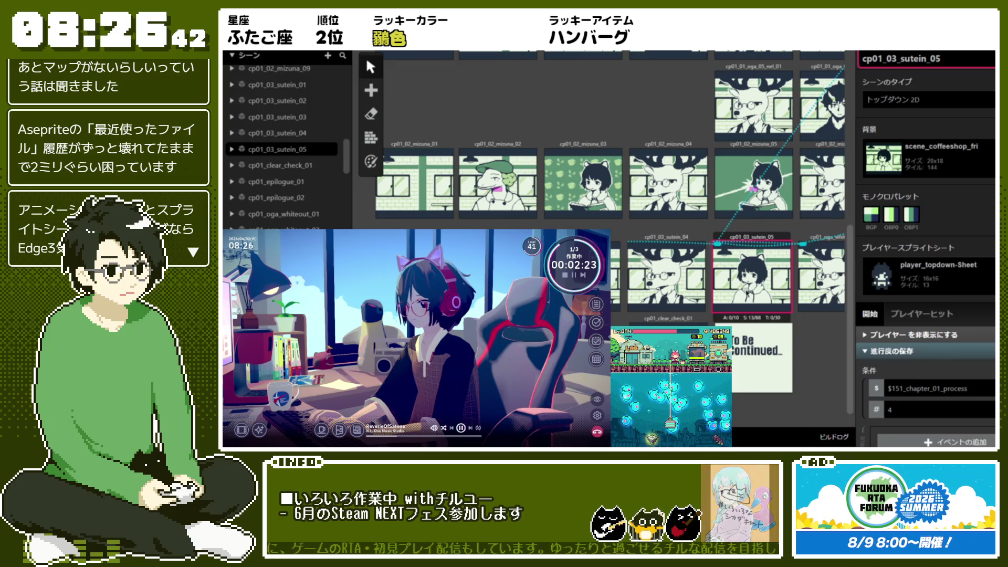
{"action": "scroll", "coordinate": [682, 184], "scroll_direction": "right", "scroll_amount": 4}
{"action": "left_click", "coordinate": [636, 237]}
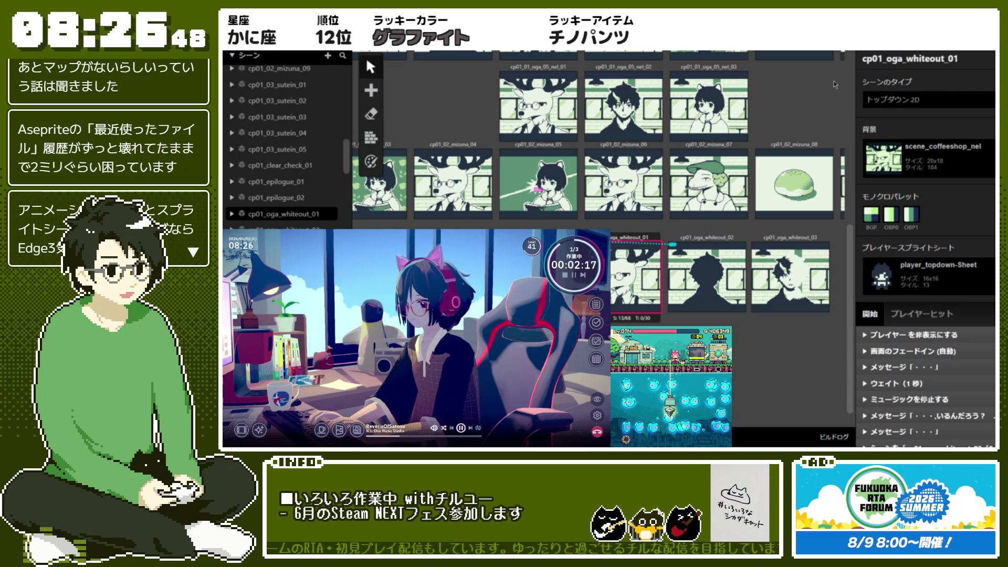
Step: Rename the three whiteout scenes to cp01_04_oga_whiteout_01 through cp01_04_oga_whiteout_03
{"action": "left_click", "coordinate": [887, 61]}
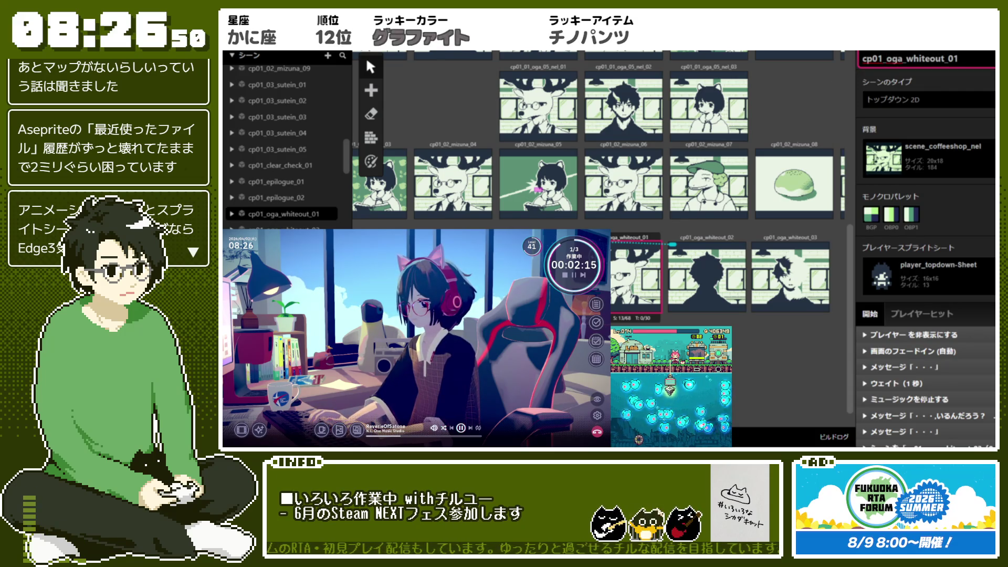
{"action": "type", "text": "04_"}
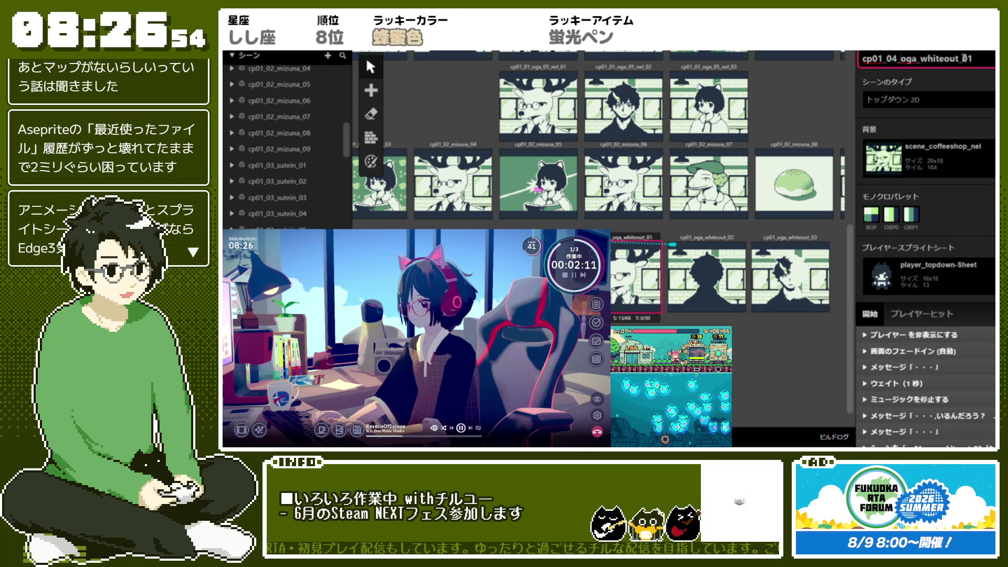
{"action": "left_click_drag", "start_coordinate": [945, 59], "coordinate": [860, 59]}
{"action": "key", "text": "ctrl+c"}
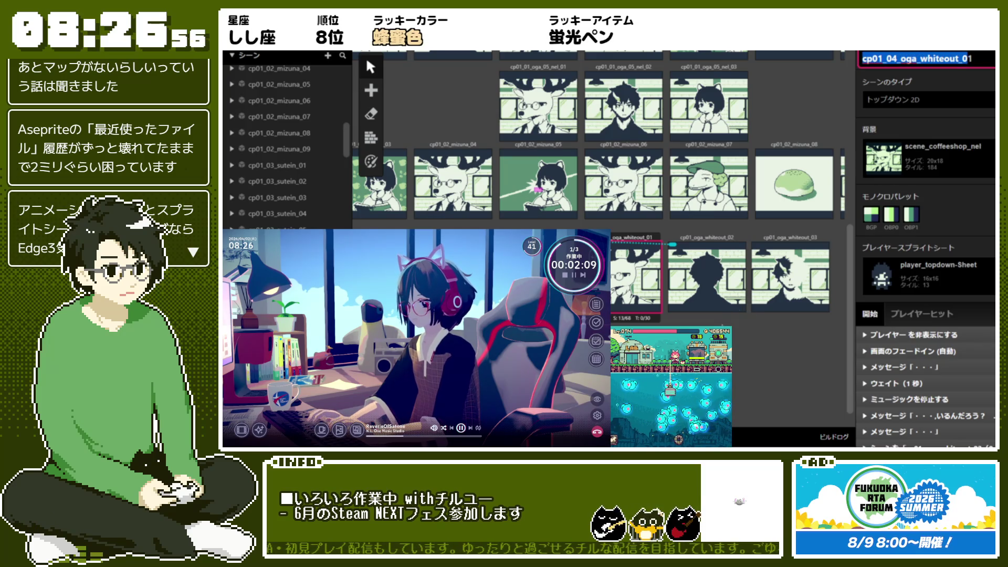
{"action": "left_click", "coordinate": [706, 273]}
{"action": "left_click_drag", "start_coordinate": [950, 59], "coordinate": [877, 71]}
{"action": "key", "text": "ctrl+v"}
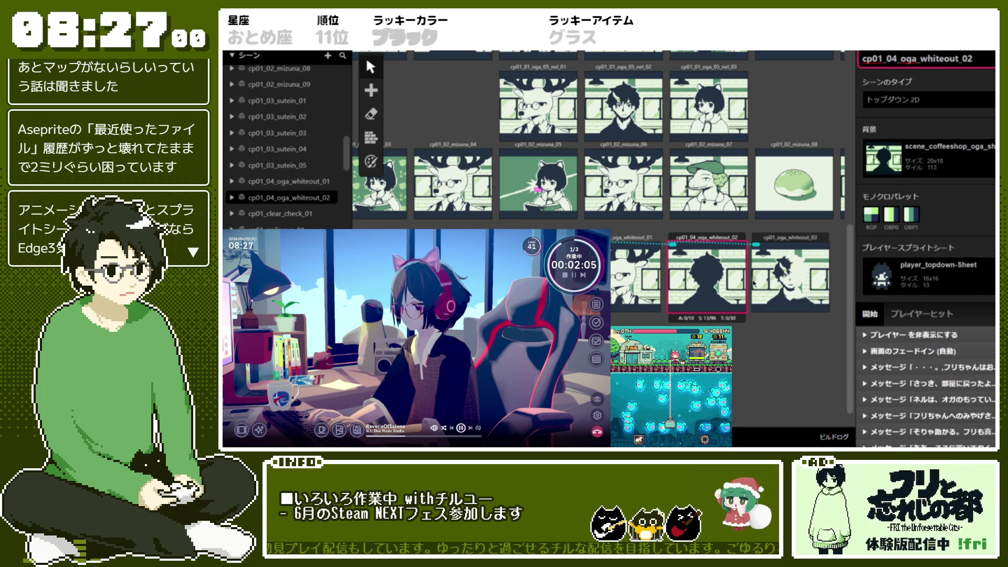
{"action": "left_click", "coordinate": [790, 276]}
{"action": "left_click_drag", "start_coordinate": [950, 58], "coordinate": [866, 61]}
{"action": "key", "text": "ctrl+v"}
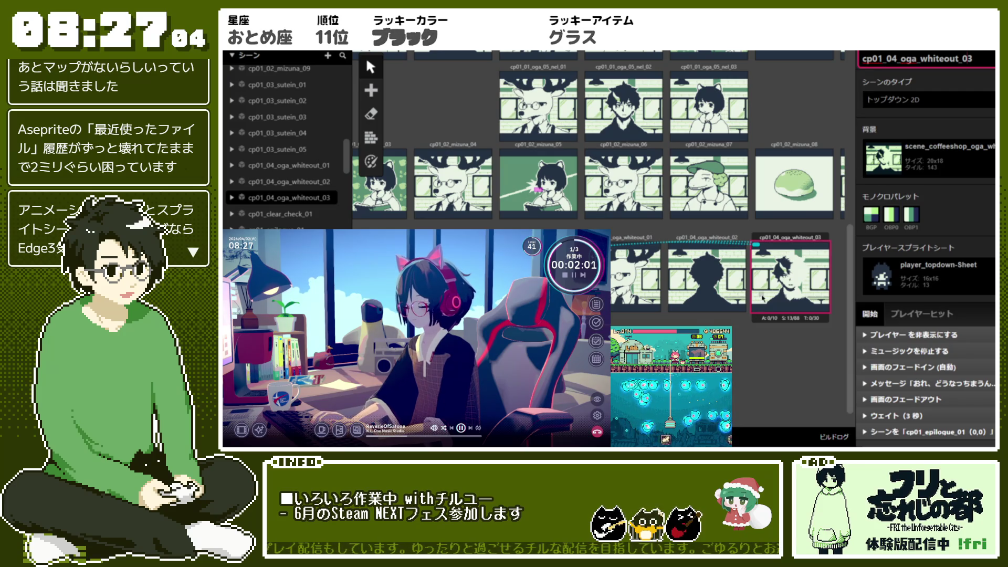
Step: Open cp01_epilogue_01 from the scene list and start editing its name
{"action": "scroll", "coordinate": [762, 298], "scroll_direction": "left", "scroll_amount": 5}
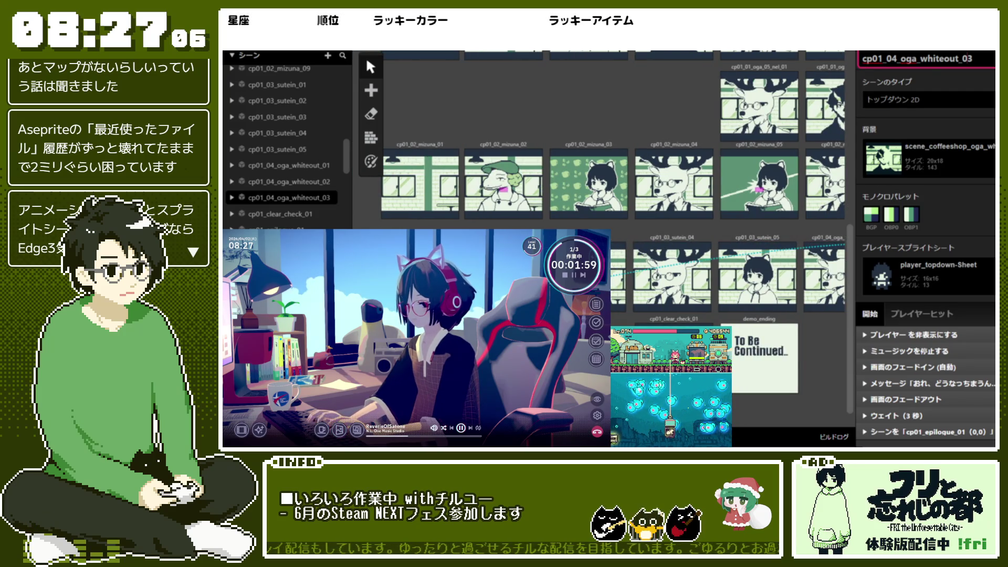
{"action": "left_click", "coordinate": [278, 227]}
{"action": "left_click", "coordinate": [891, 60]}
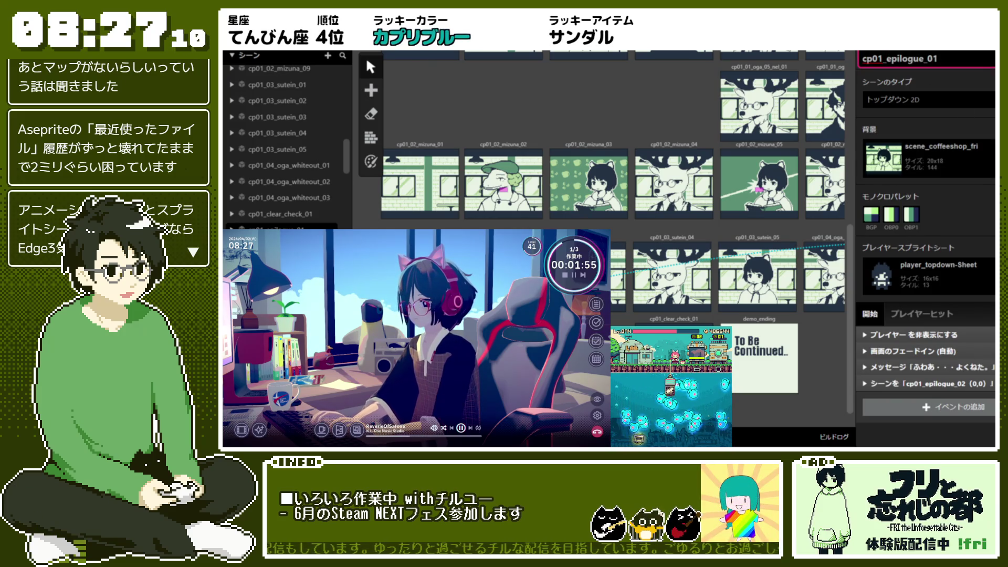
Step: Prefix both epilogue scene names with '04_' and cp01_clear_check_01 with '05_'
{"action": "type", "text": "04_"}
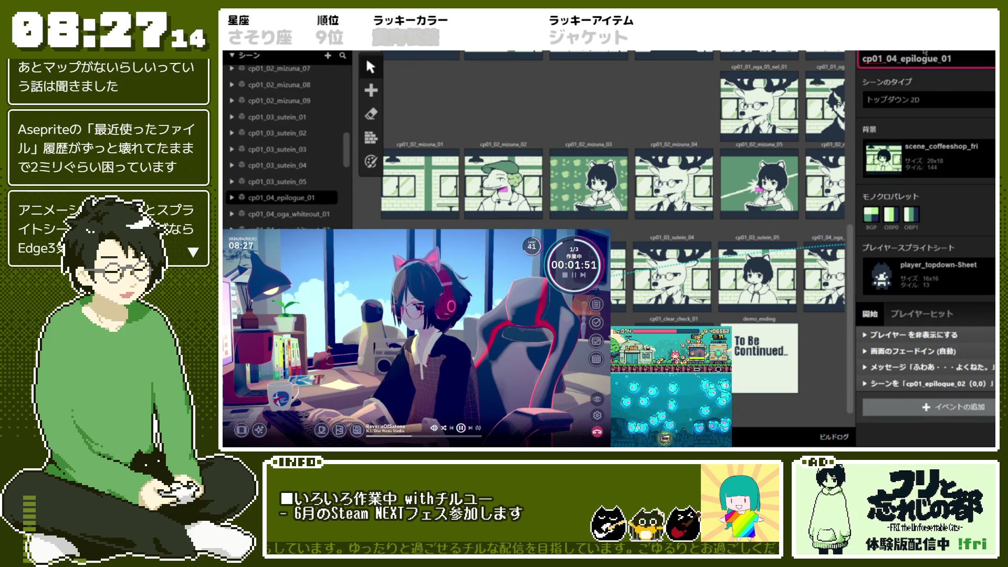
{"action": "left_click", "coordinate": [886, 59]}
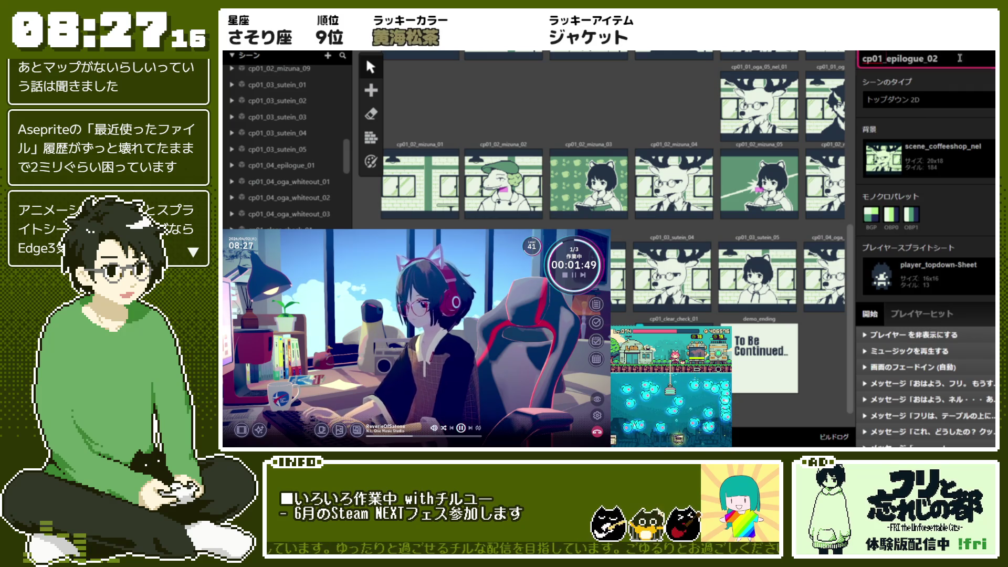
{"action": "type", "text": "04_"}
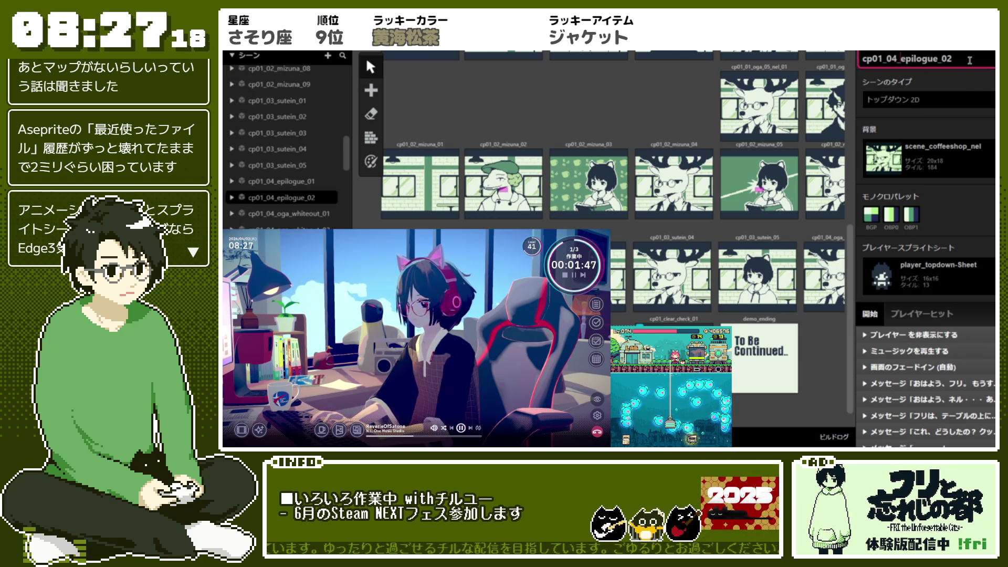
{"action": "left_click", "coordinate": [674, 318]}
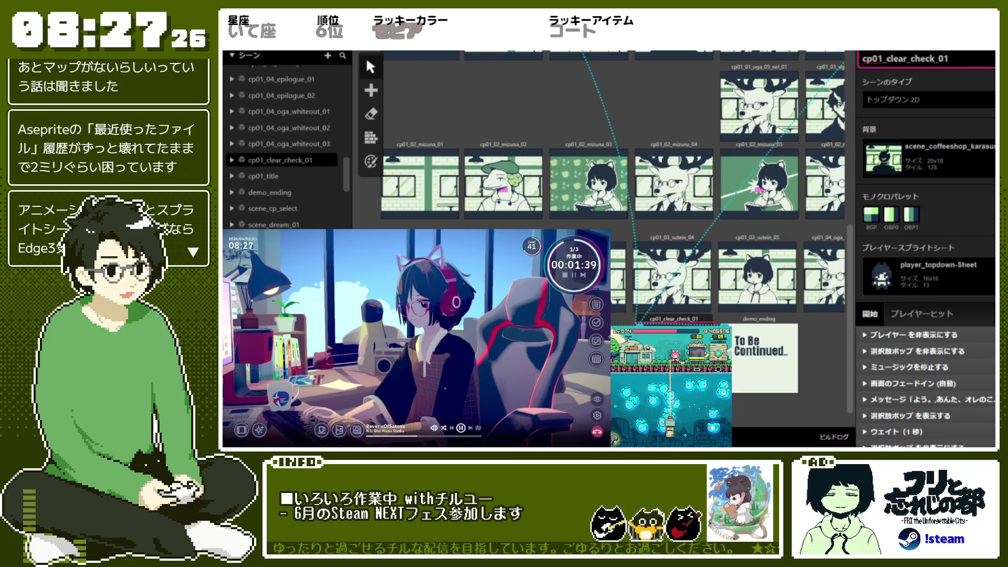
{"action": "type", "text": "05_"}
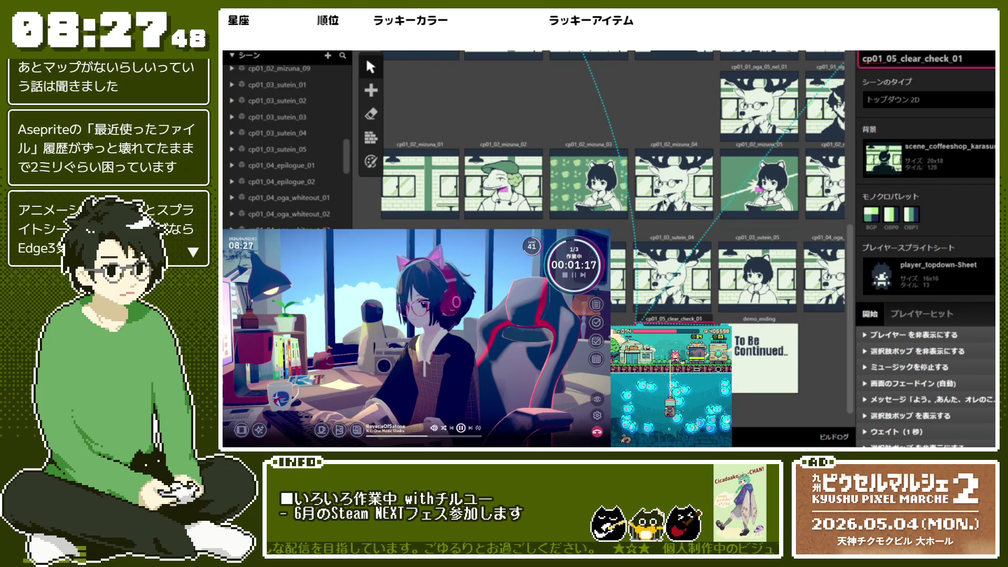
{"action": "scroll", "coordinate": [644, 208], "scroll_direction": "up", "scroll_amount": 5}
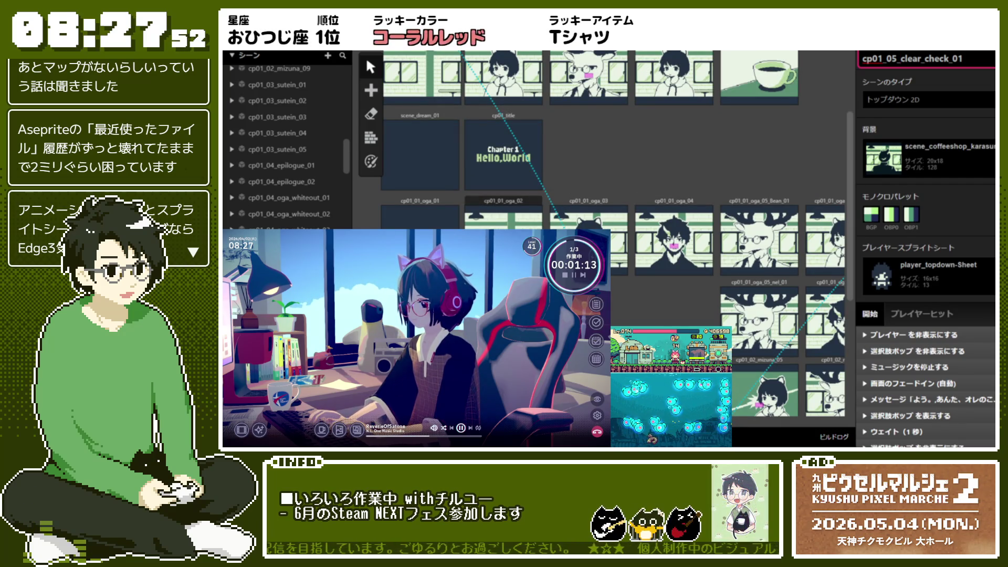
Step: Scroll down to the oga row and select the cp01_01_oga_02 scene card
{"action": "scroll", "coordinate": [644, 207], "scroll_direction": "down", "scroll_amount": 2}
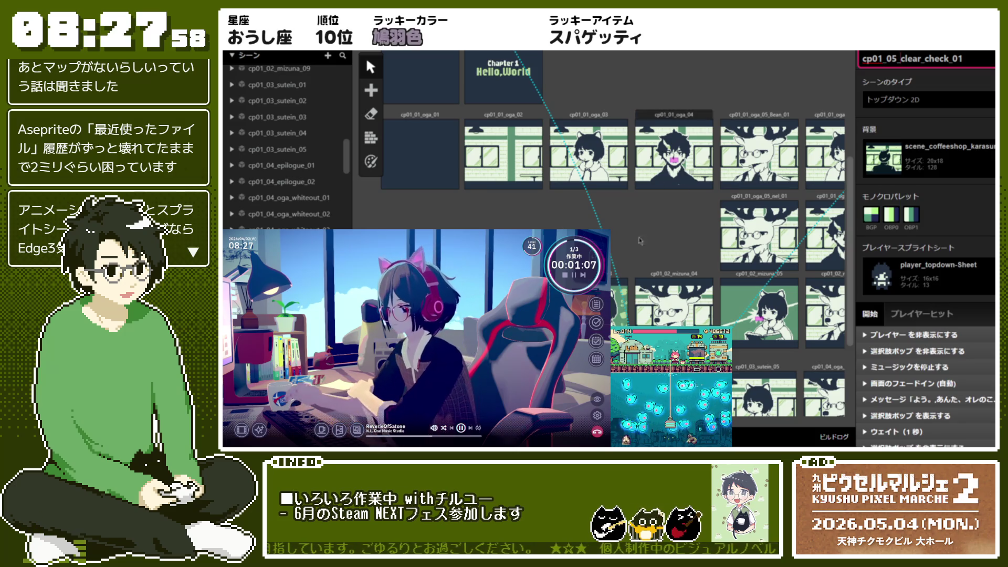
{"action": "left_click", "coordinate": [514, 158]}
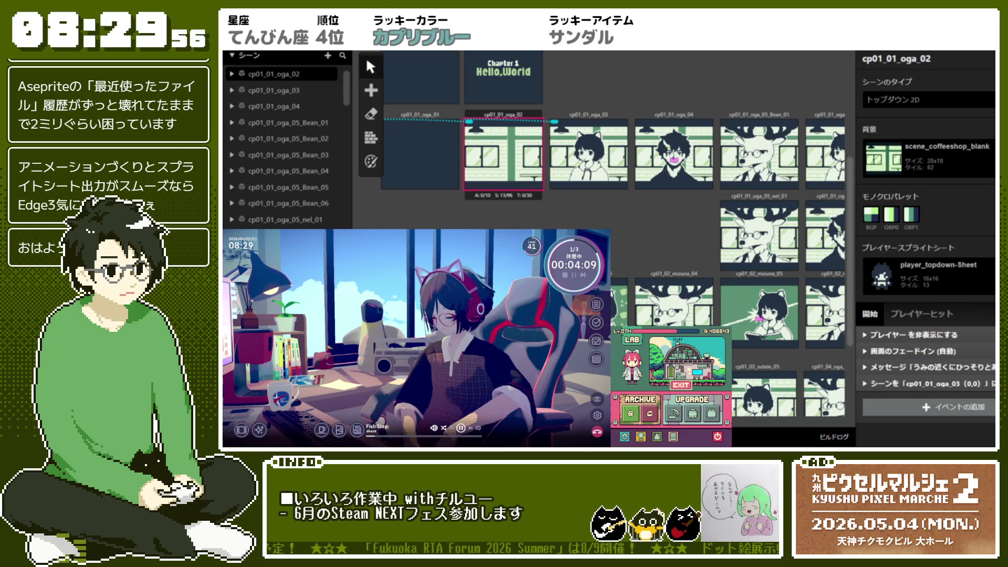
Step: Look over cp01_02_mizuna_02 and cp01_01_oga_02, then deselect to show the FRI project settings
{"action": "left_click", "coordinate": [503, 310]}
{"action": "left_click", "coordinate": [498, 179]}
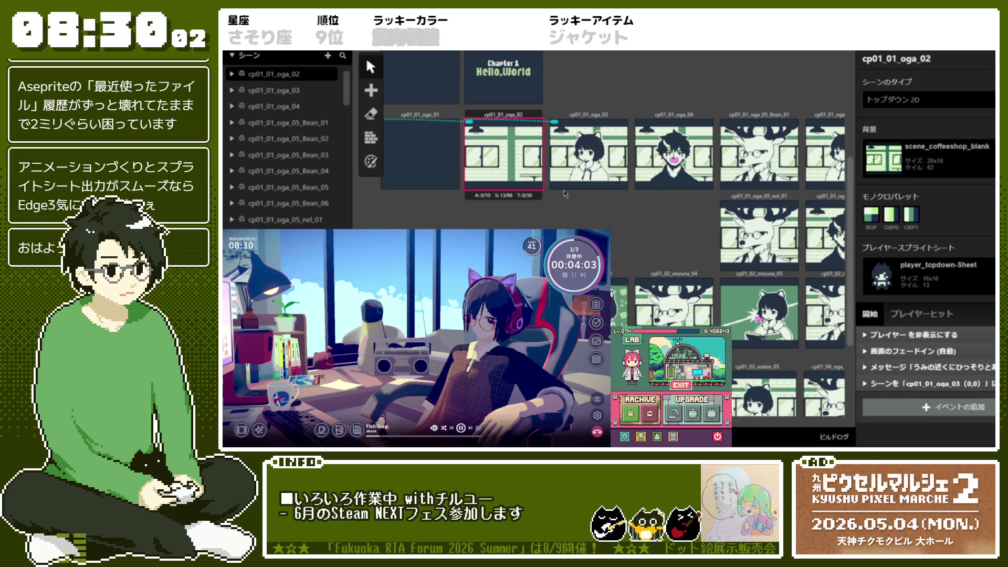
{"action": "scroll", "coordinate": [564, 190], "scroll_direction": "down", "scroll_amount": 3}
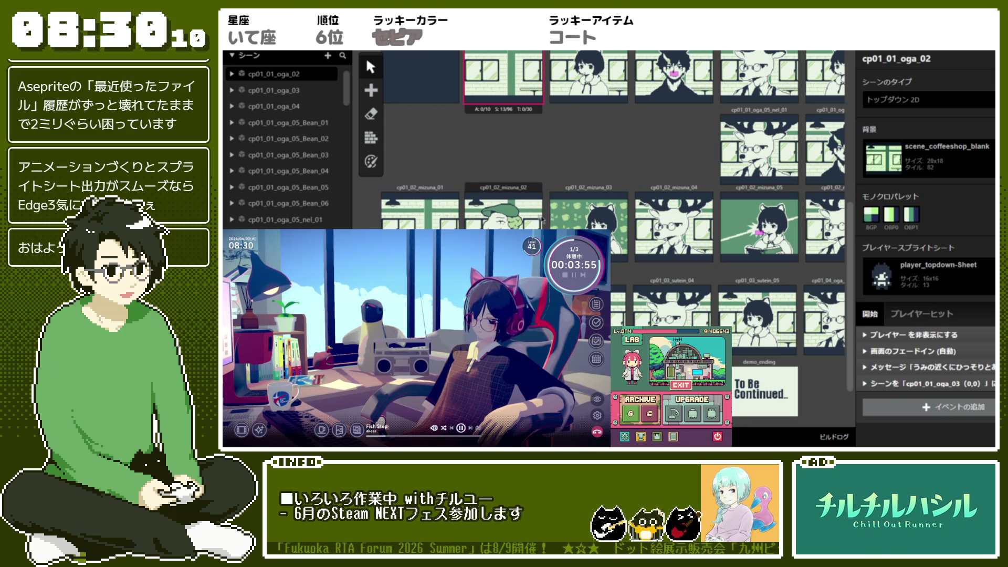
{"action": "scroll", "coordinate": [542, 220], "scroll_direction": "up", "scroll_amount": 2}
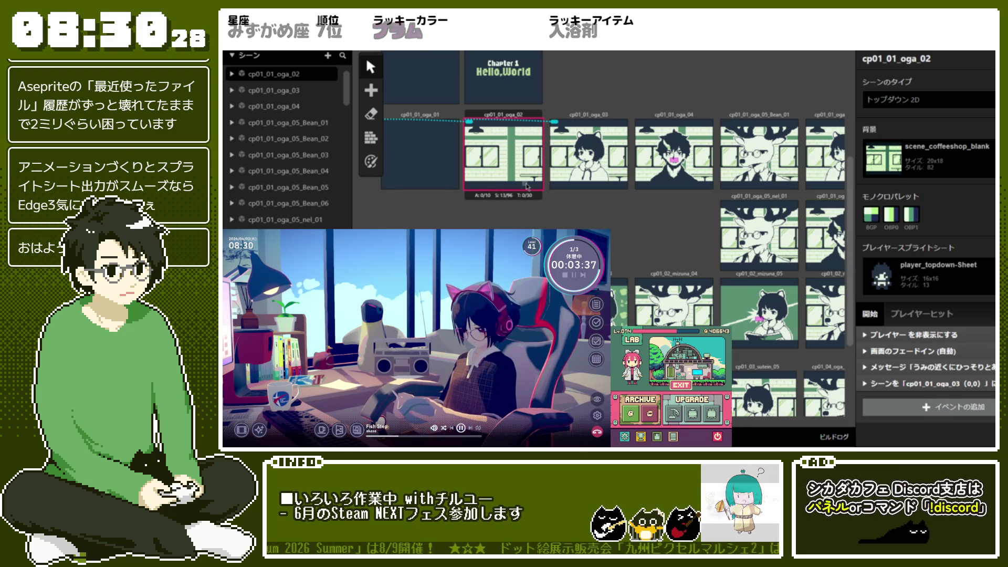
{"action": "scroll", "coordinate": [543, 219], "scroll_direction": "up", "scroll_amount": 2}
{"action": "scroll", "coordinate": [542, 220], "scroll_direction": "down", "scroll_amount": 5}
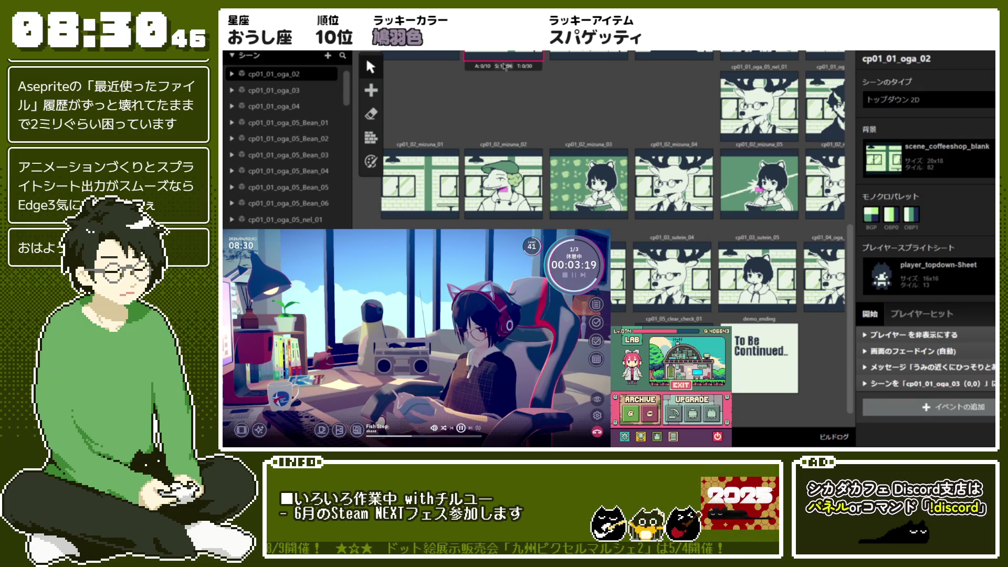
{"action": "left_click", "coordinate": [503, 116]}
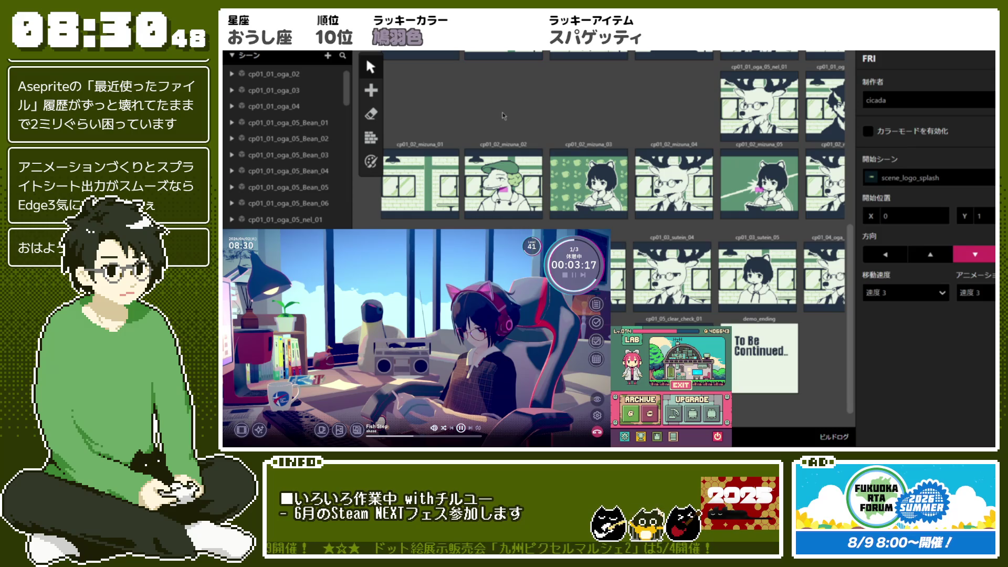
Step: Reselect cp01_01_oga_02 and read its tile usage tooltip
{"action": "scroll", "coordinate": [503, 116], "scroll_direction": "up", "scroll_amount": 1}
{"action": "left_click", "coordinate": [504, 113]}
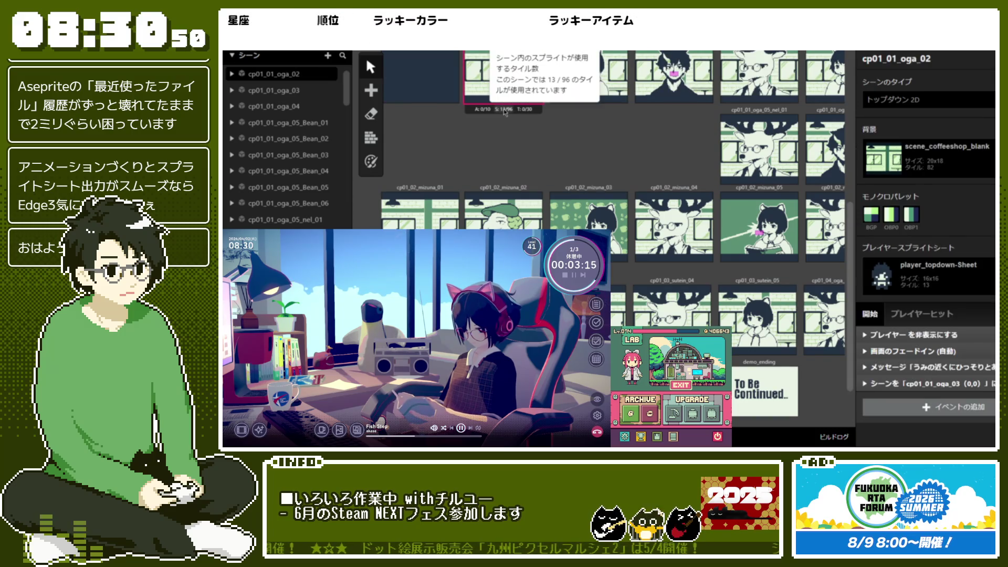
{"action": "left_click", "coordinate": [515, 185]}
{"action": "scroll", "coordinate": [515, 184], "scroll_direction": "up", "scroll_amount": 2}
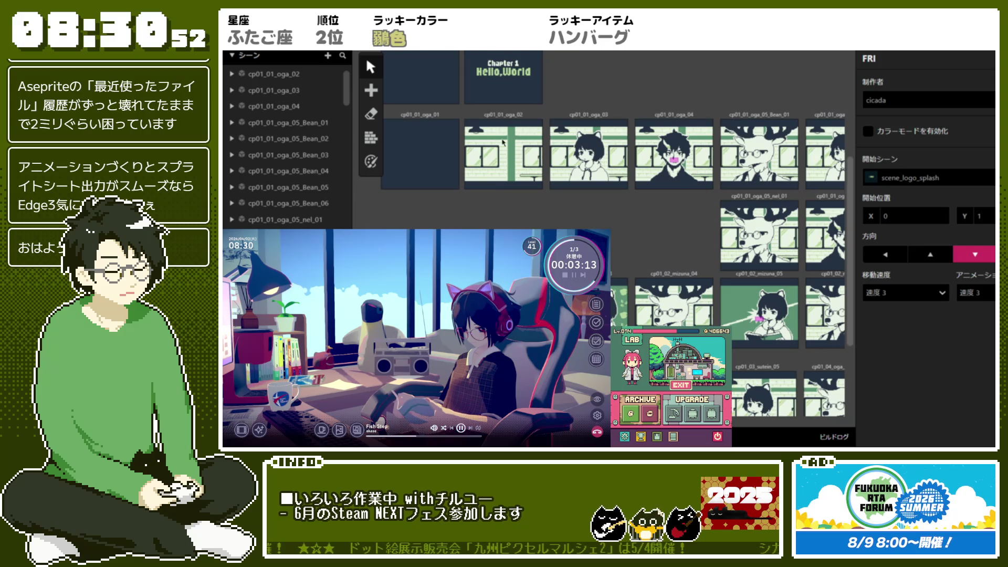
{"action": "left_click", "coordinate": [513, 174]}
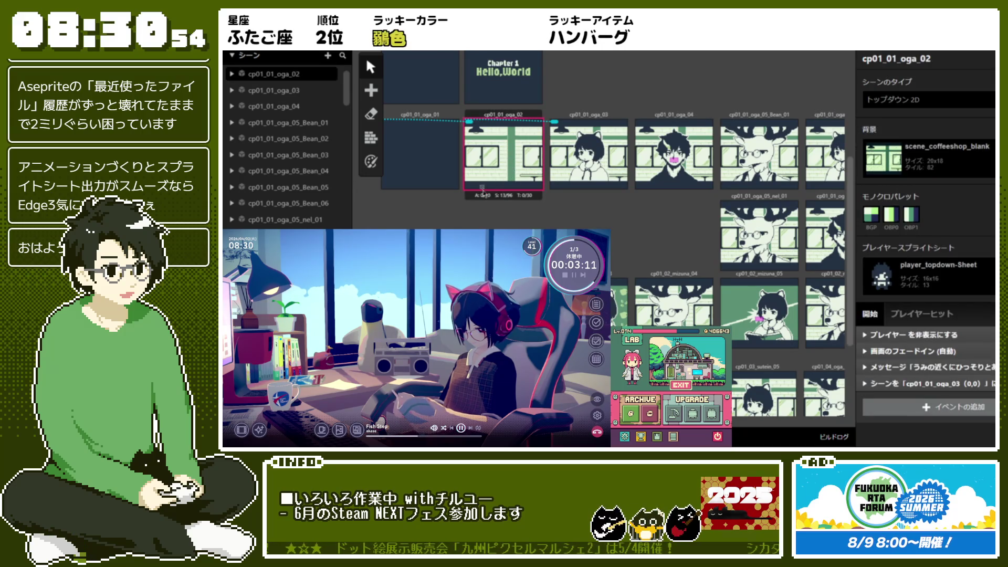
{"action": "mouse_move", "coordinate": [507, 202]}
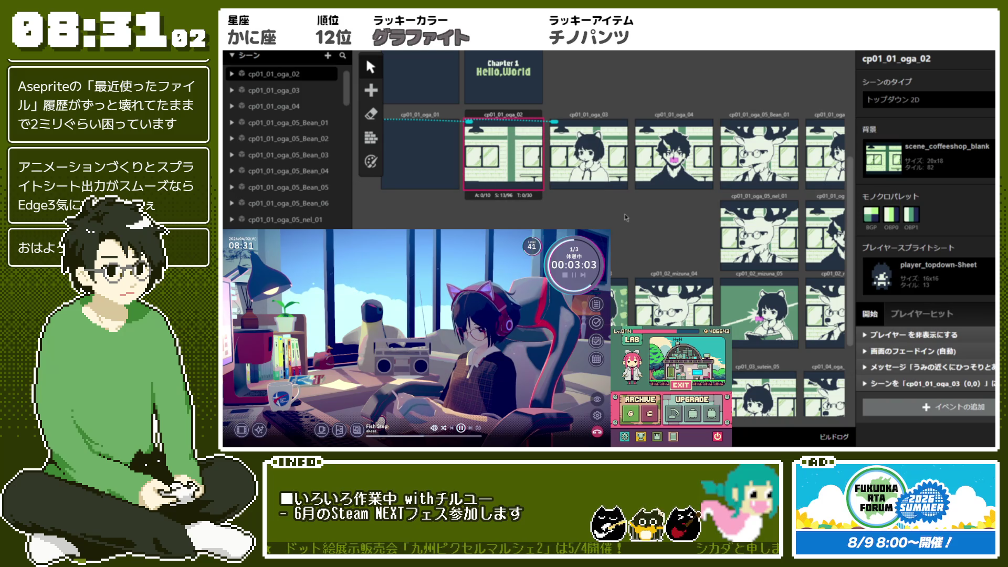
Step: Read the tile usage of cp01_01_oga_03 and cp01_01_oga_04, then return to cp01_01_oga_02
{"action": "left_click", "coordinate": [588, 157]}
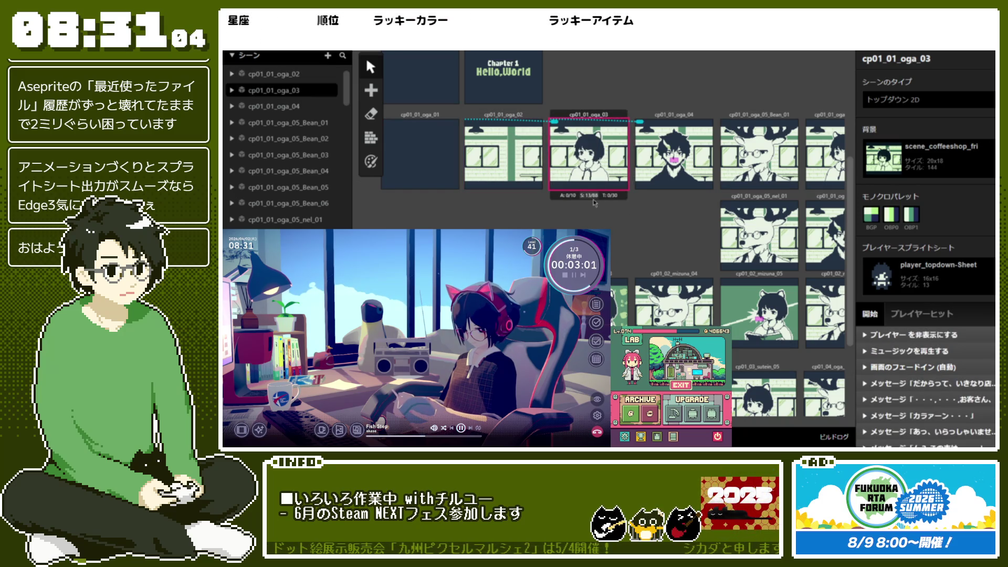
{"action": "mouse_move", "coordinate": [594, 201]}
{"action": "left_click", "coordinate": [683, 155]}
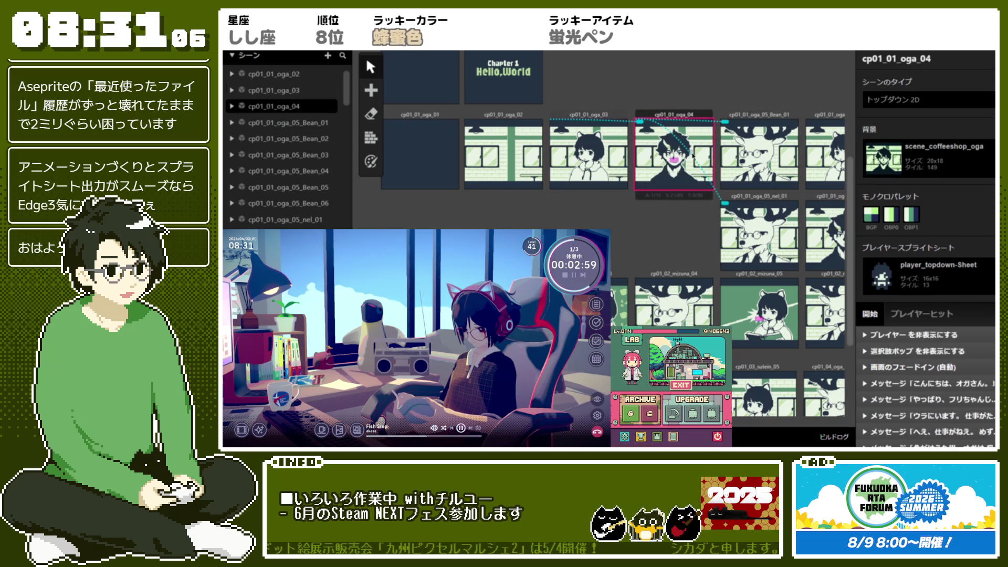
{"action": "mouse_move", "coordinate": [680, 198]}
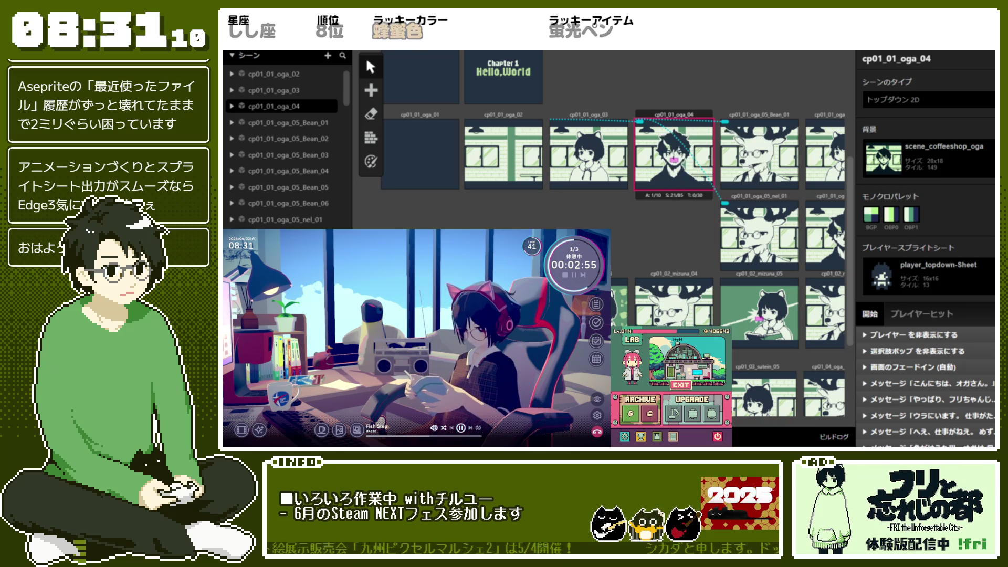
{"action": "left_click", "coordinate": [588, 220]}
{"action": "left_click", "coordinate": [502, 152]}
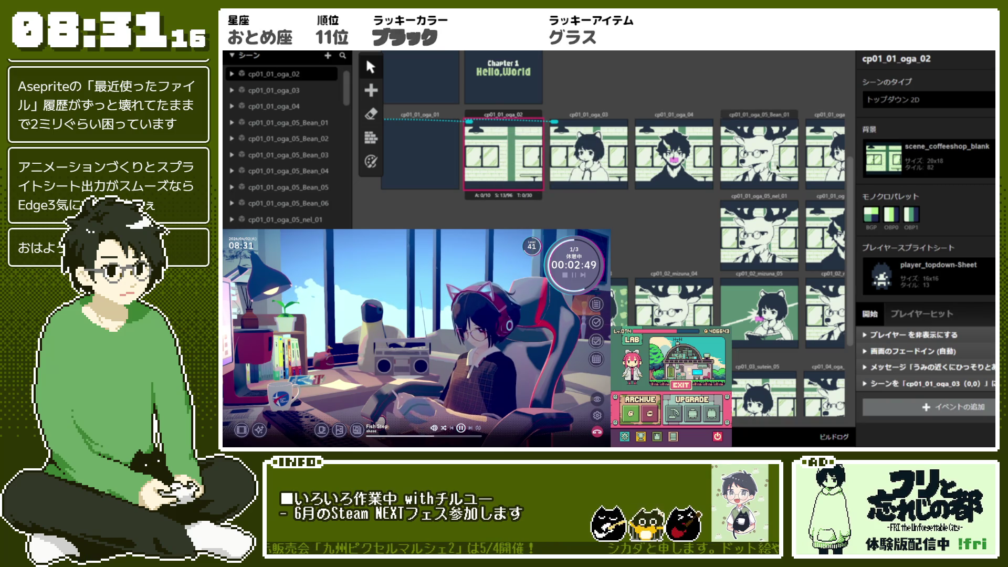
Step: Compare tile usage of cp01_01_oga_05_Bean_01, oga_03 and oga_02, then deselect to project settings
{"action": "left_click", "coordinate": [774, 181]}
{"action": "mouse_move", "coordinate": [765, 199]}
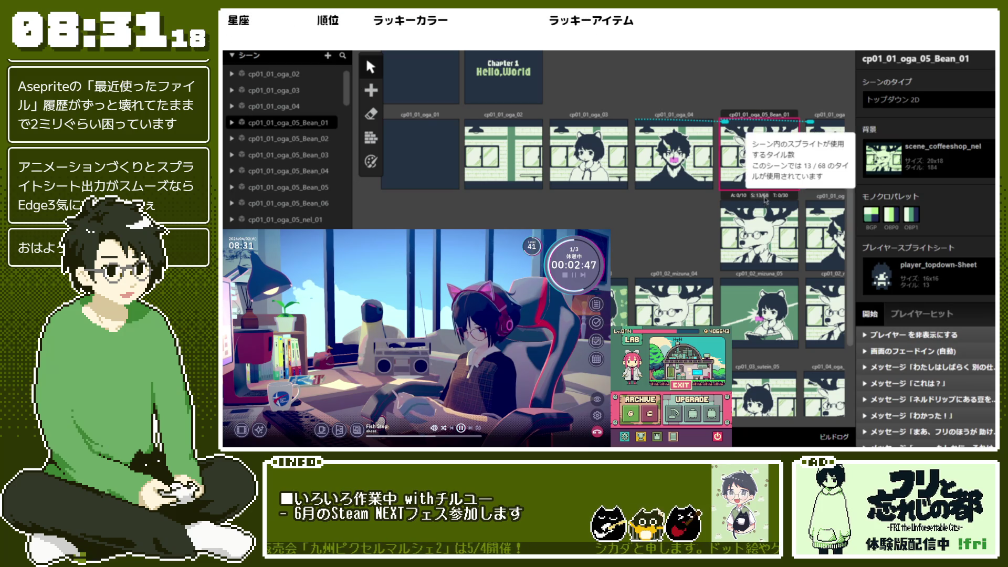
{"action": "left_click", "coordinate": [589, 179]}
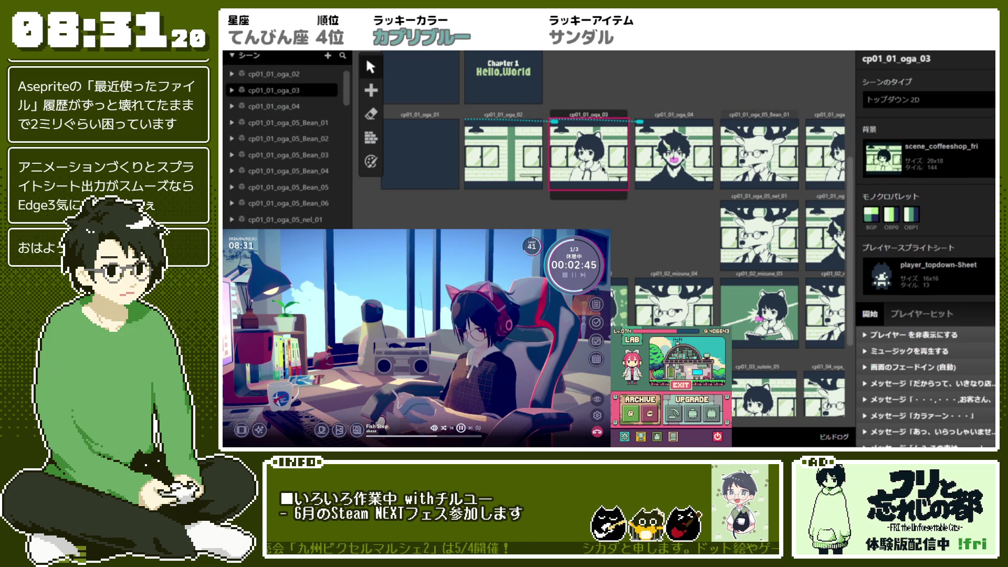
{"action": "mouse_move", "coordinate": [590, 200]}
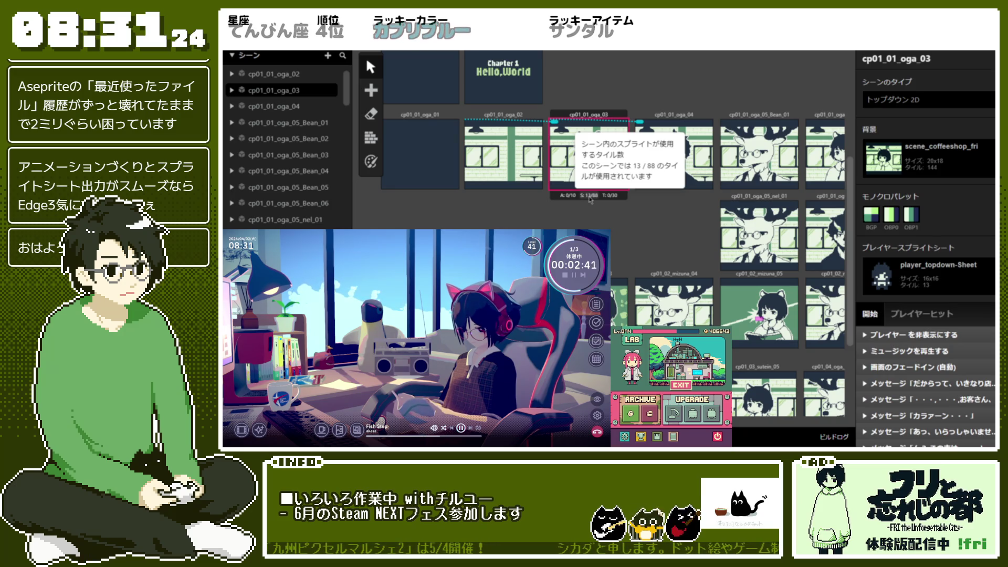
{"action": "left_click", "coordinate": [507, 189]}
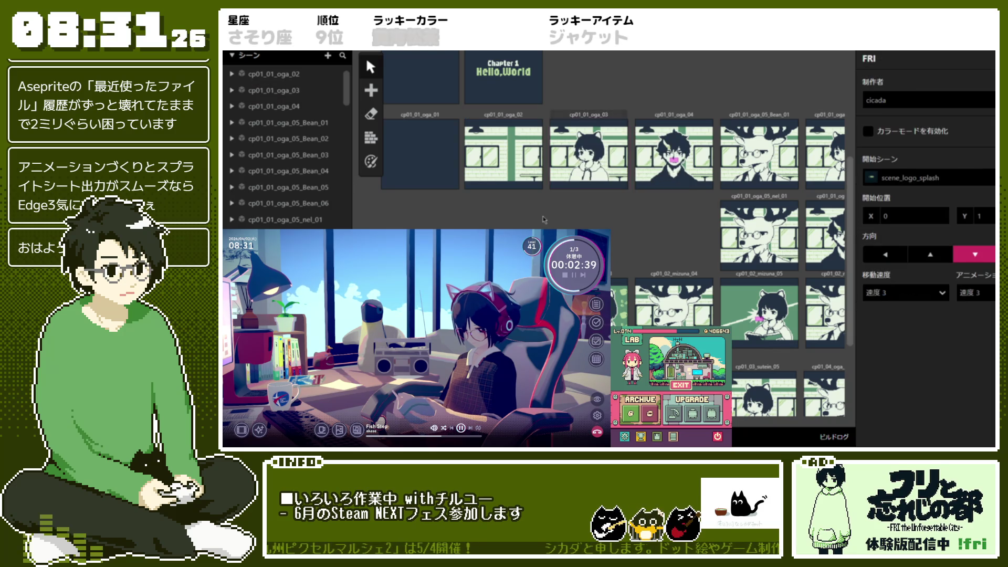
{"action": "mouse_move", "coordinate": [508, 199]}
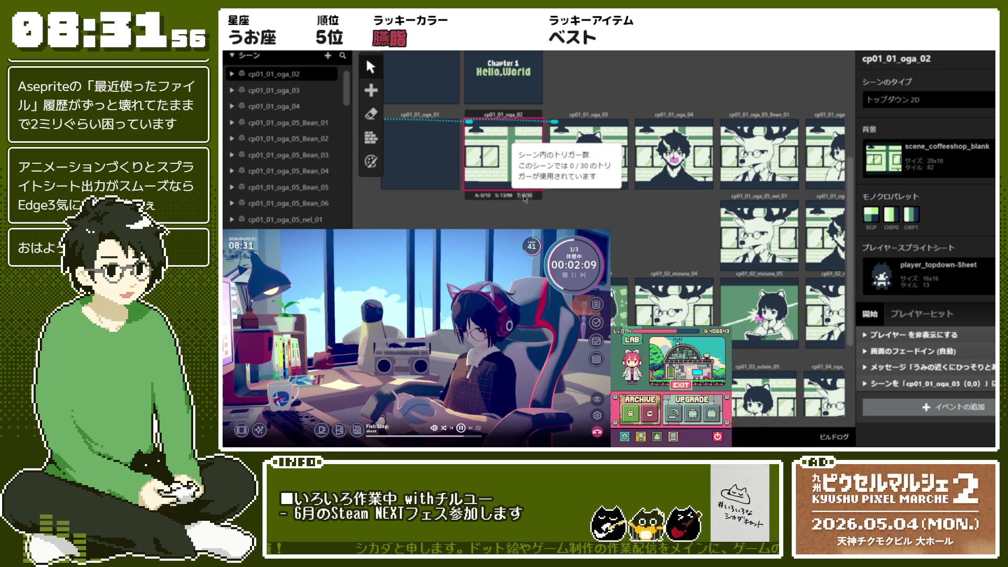
{"action": "left_click", "coordinate": [515, 227]}
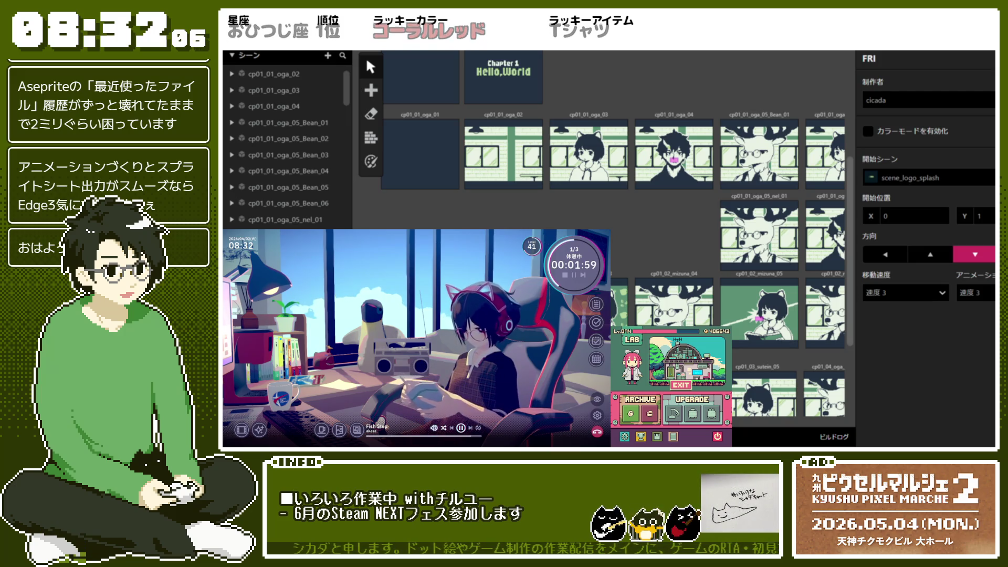
{"action": "scroll", "coordinate": [614, 142], "scroll_direction": "up", "scroll_amount": 4}
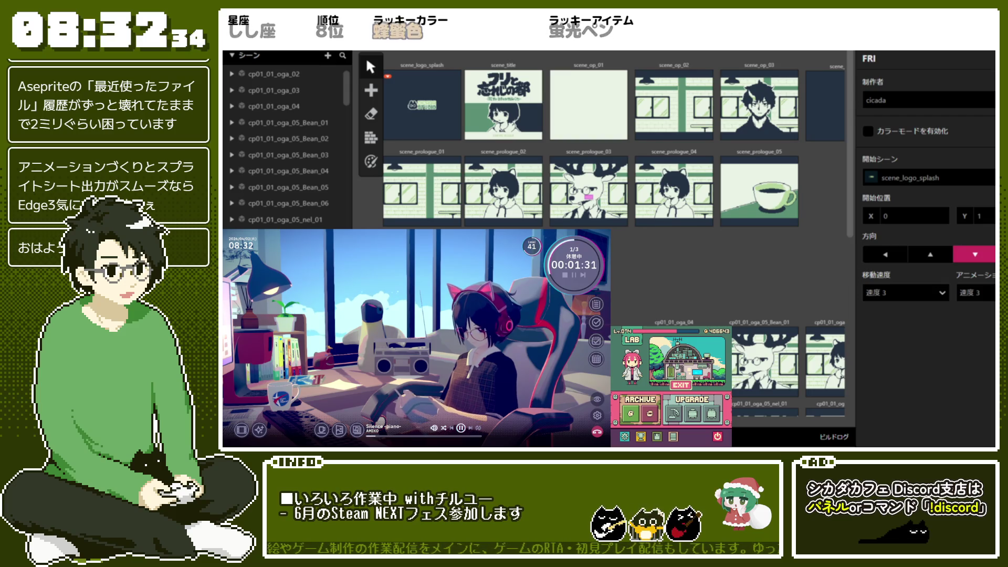
{"action": "scroll", "coordinate": [752, 277], "scroll_direction": "down", "scroll_amount": 10}
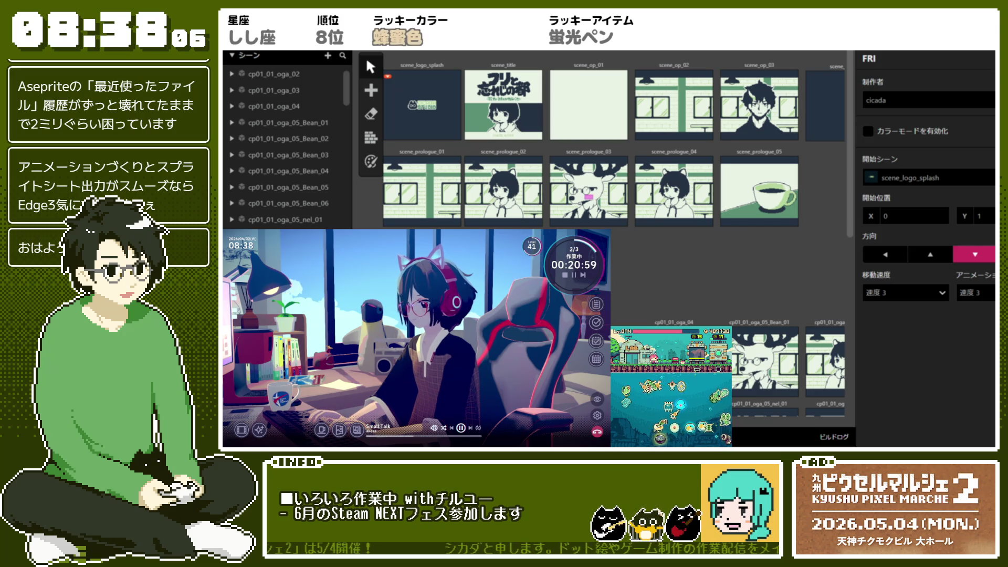
{"action": "scroll", "coordinate": [738, 416], "scroll_direction": "right", "scroll_amount": 10}
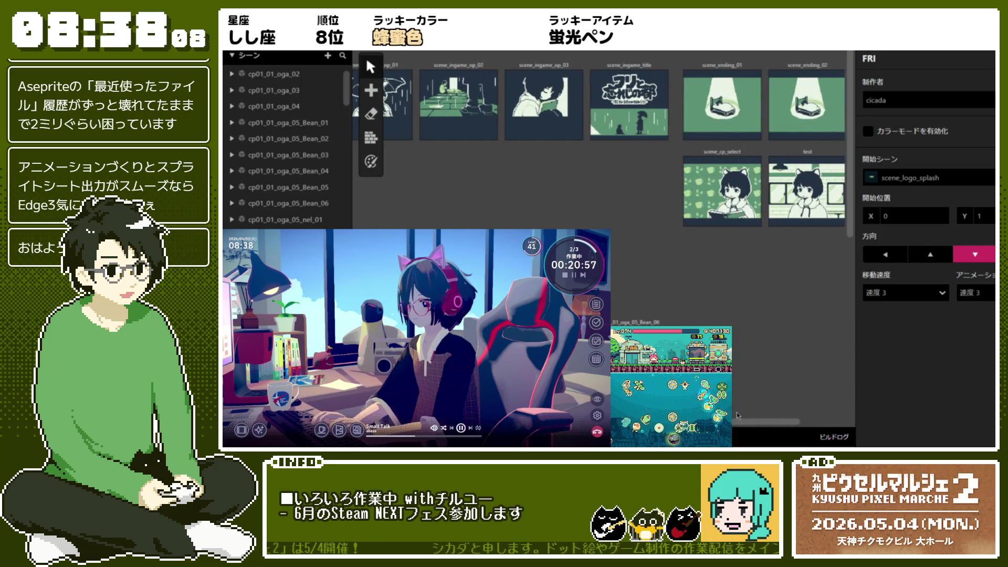
{"action": "scroll", "coordinate": [738, 416], "scroll_direction": "right", "scroll_amount": 5}
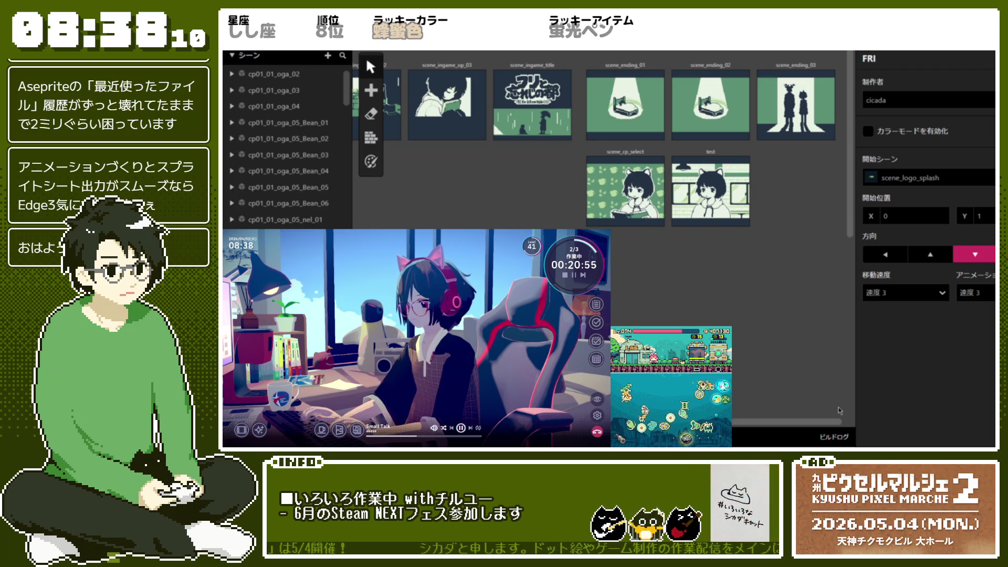
{"action": "scroll", "coordinate": [802, 404], "scroll_direction": "left", "scroll_amount": 5}
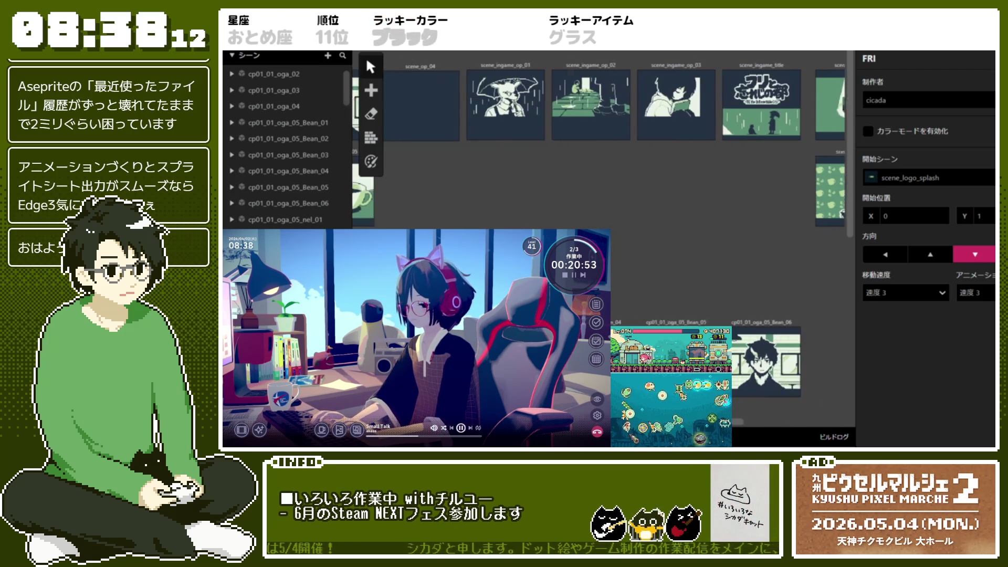
{"action": "scroll", "coordinate": [614, 231], "scroll_direction": "left", "scroll_amount": 3}
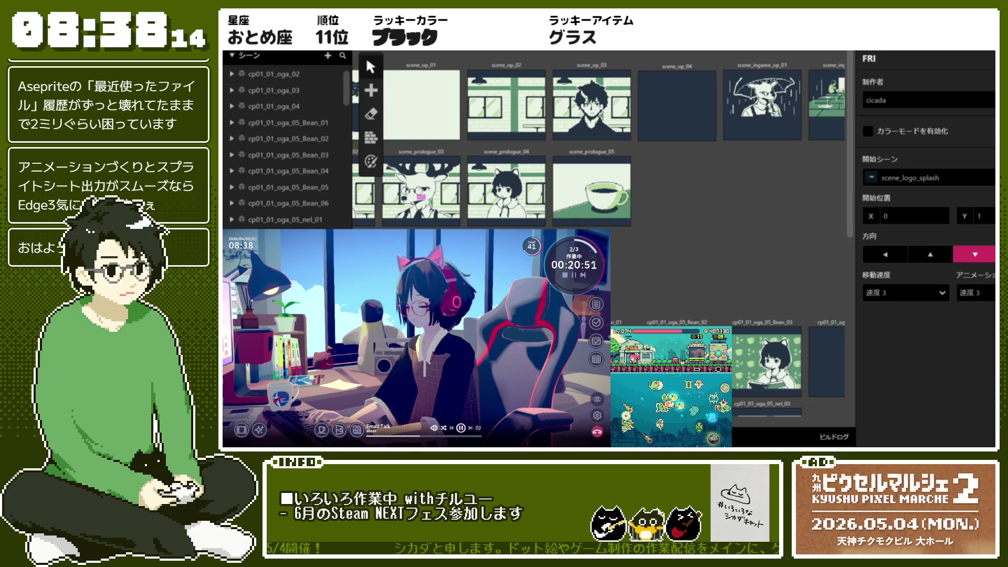
{"action": "scroll", "coordinate": [598, 236], "scroll_direction": "left", "scroll_amount": 3}
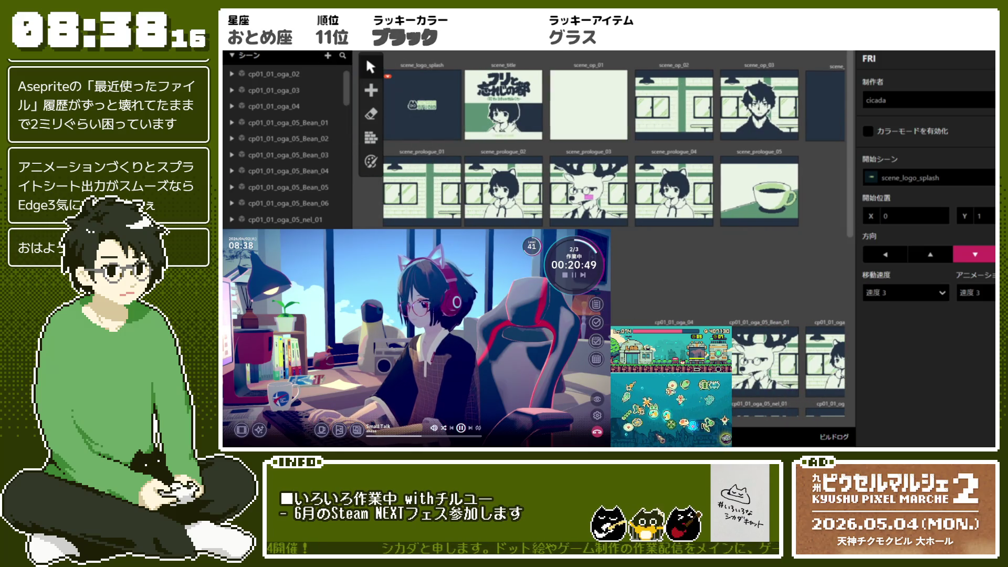
{"action": "scroll", "coordinate": [776, 394], "scroll_direction": "right", "scroll_amount": 10}
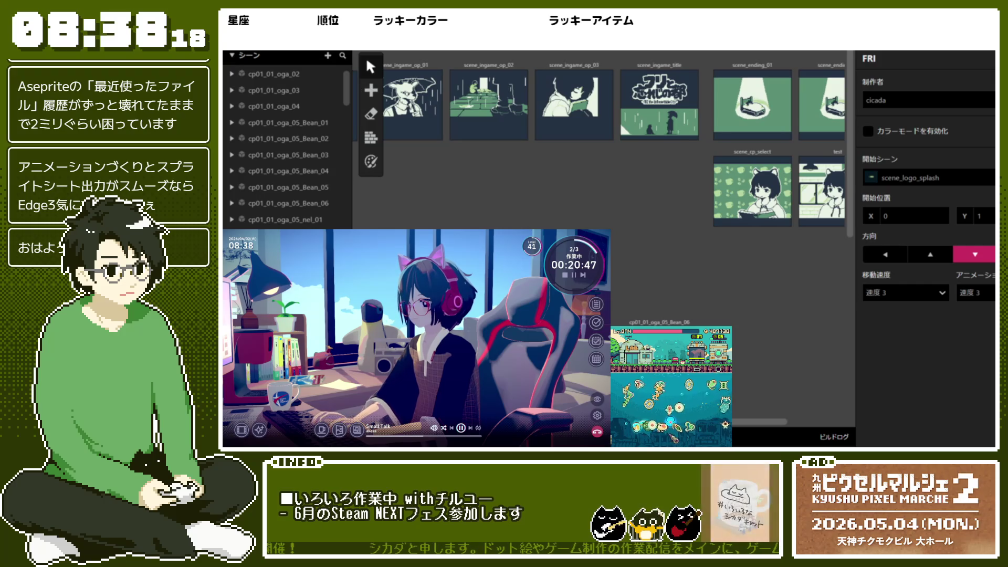
{"action": "scroll", "coordinate": [775, 395], "scroll_direction": "right", "scroll_amount": 1}
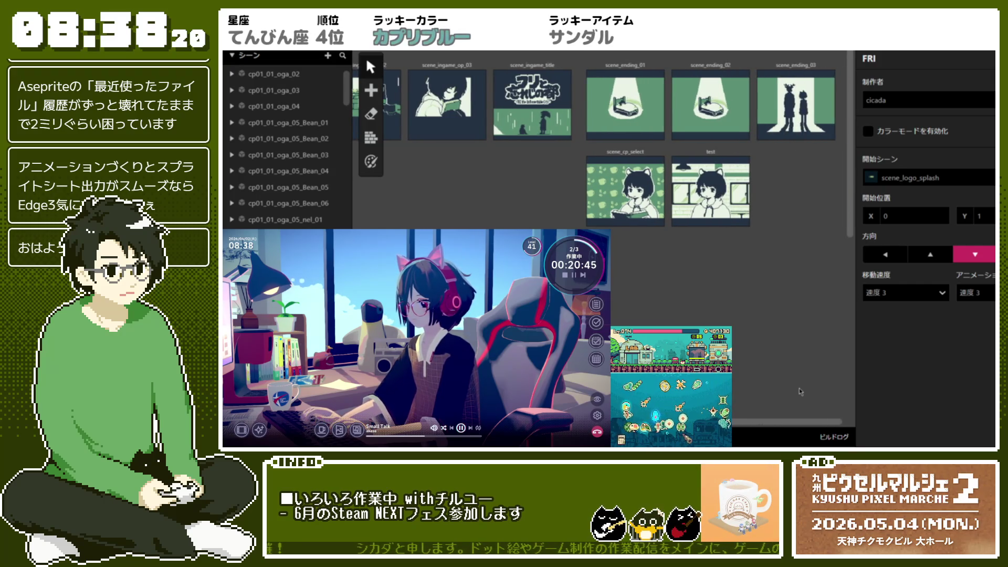
Step: Inspect the test scene and the scene_cp_select scene's properties
{"action": "left_click", "coordinate": [642, 158]}
{"action": "left_click", "coordinate": [694, 149]}
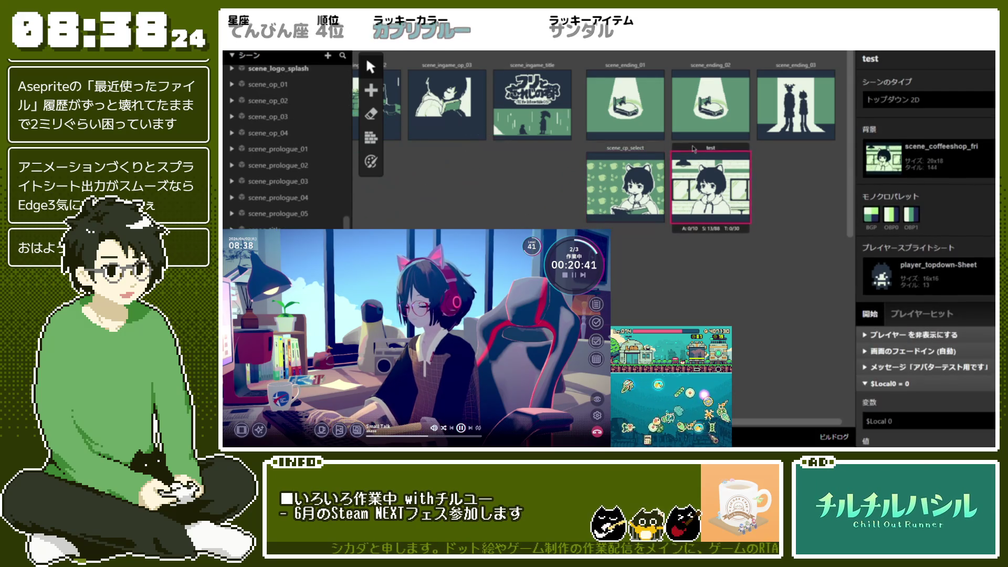
{"action": "left_click", "coordinate": [614, 150]}
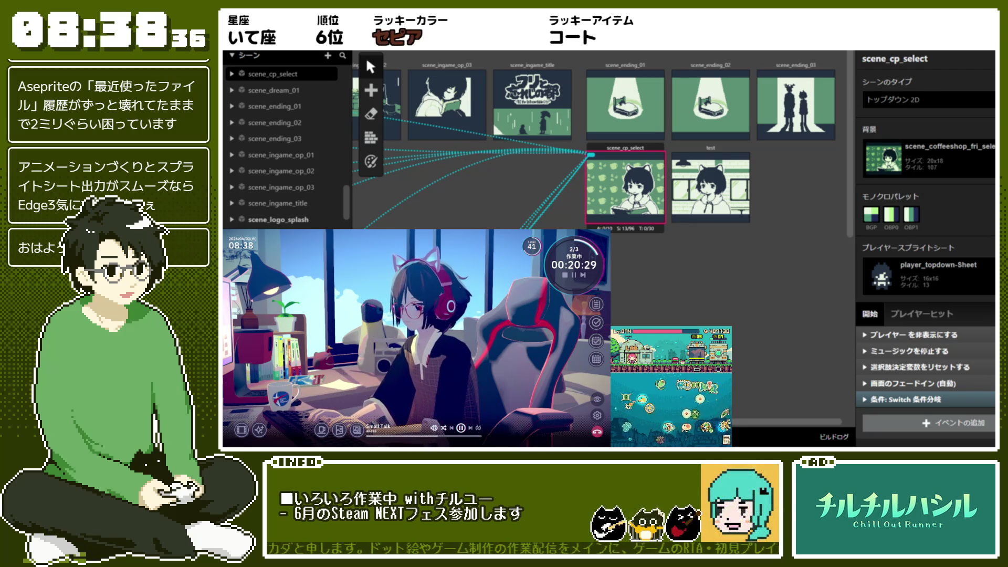
Step: Scroll to the prologue scenes, then switch to Aseprite and open a recent sprite file
{"action": "scroll", "coordinate": [598, 152], "scroll_direction": "left", "scroll_amount": 5}
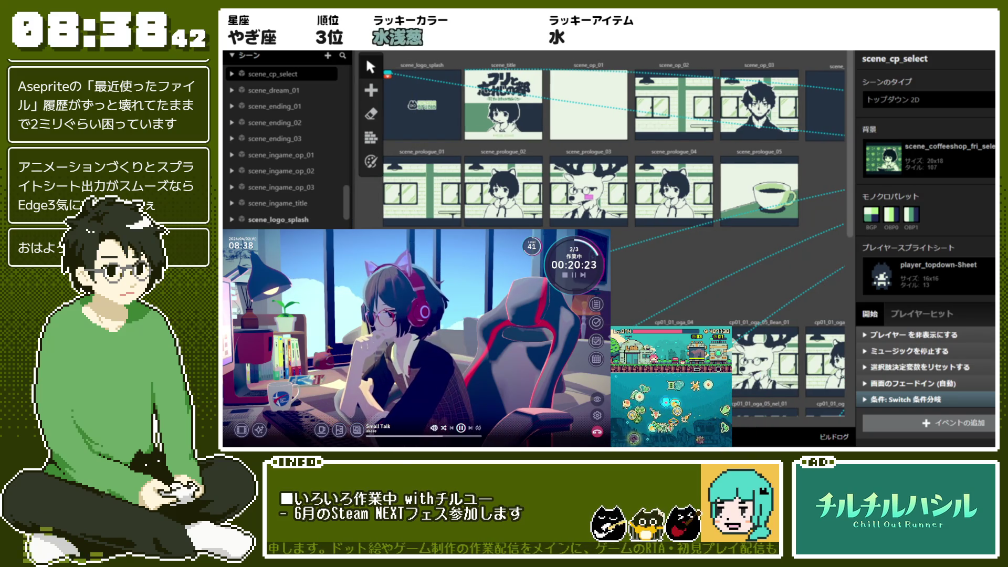
{"action": "right_click", "coordinate": [420, 167]}
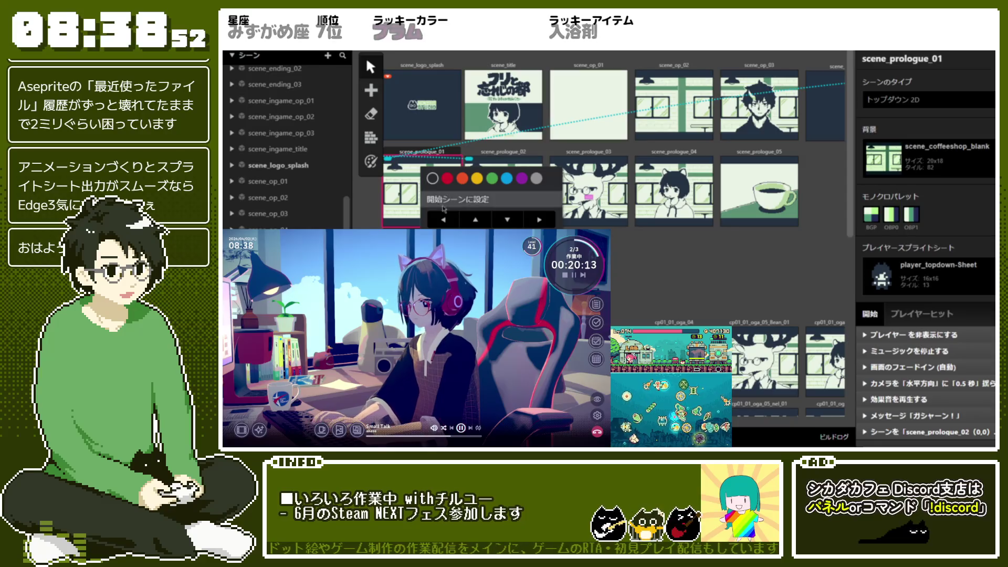
{"action": "key", "text": "Escape"}
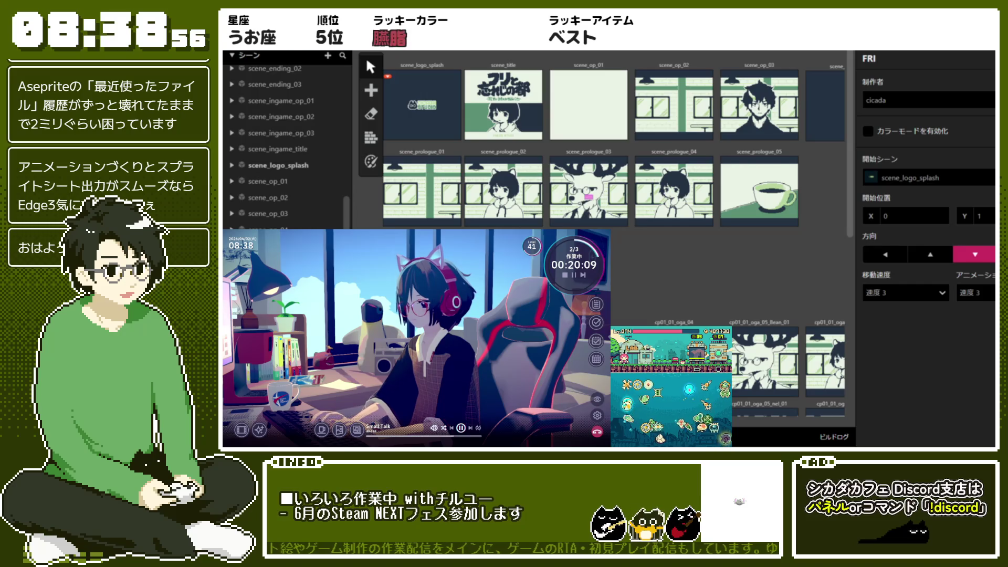
{"action": "key", "text": "alt+Tab"}
{"action": "left_click", "coordinate": [411, 189]}
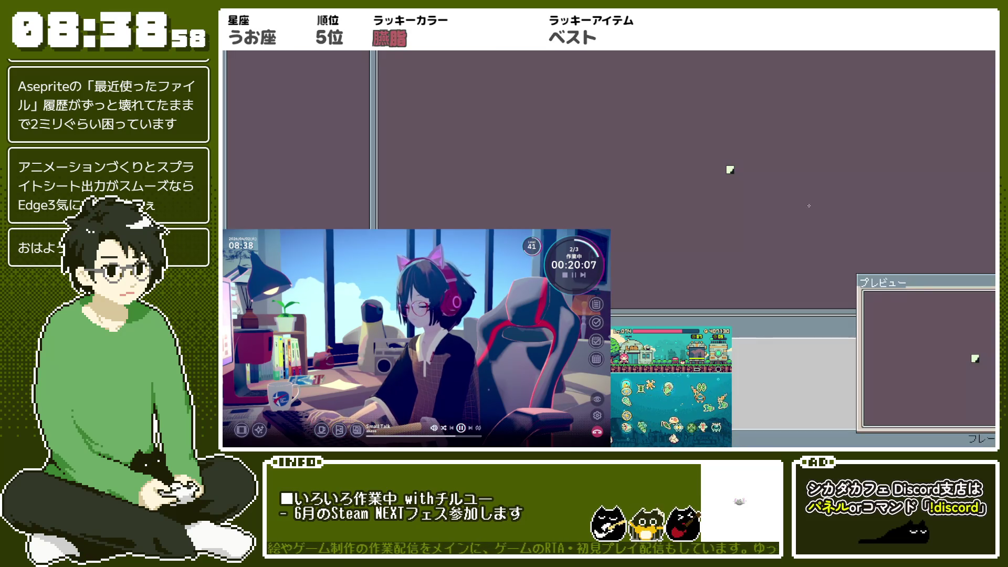
Step: Recentre the sprite, move to the step-shape frame and remove its dark pixels
{"action": "scroll", "coordinate": [768, 168], "scroll_direction": "up", "scroll_amount": 6}
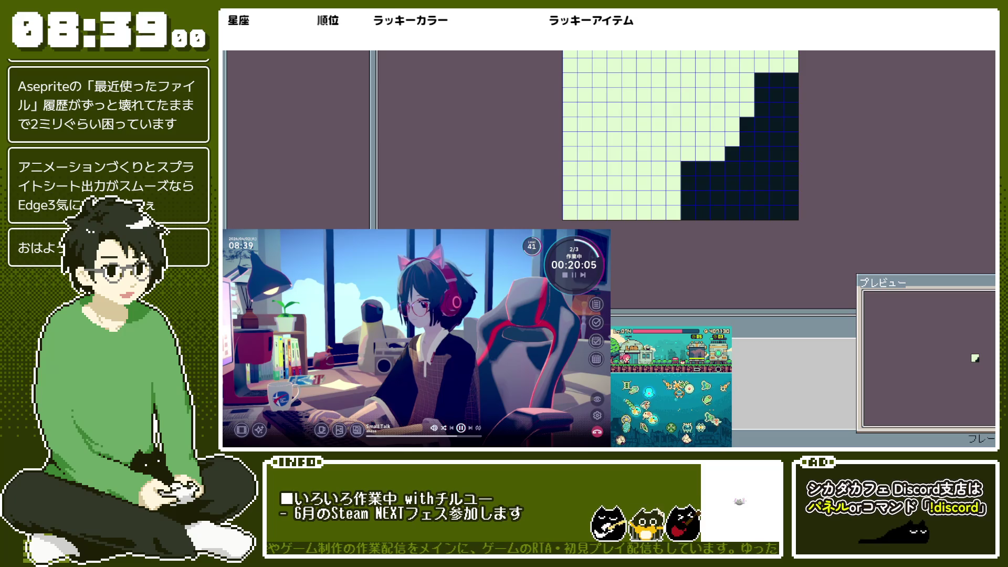
{"action": "scroll", "coordinate": [672, 136], "scroll_direction": "down", "scroll_amount": 4}
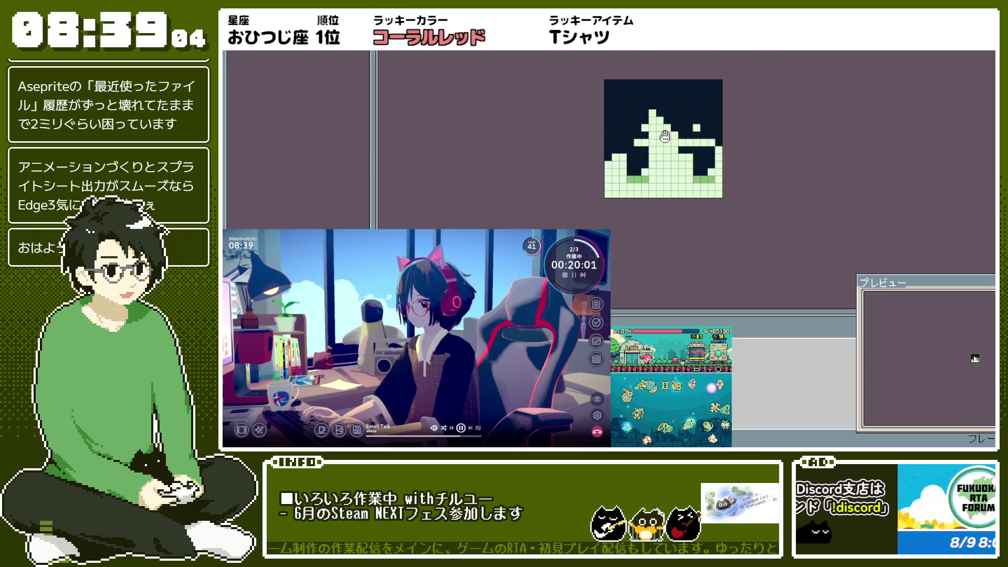
{"action": "left_click_drag", "start_coordinate": [666, 124], "coordinate": [628, 134]}
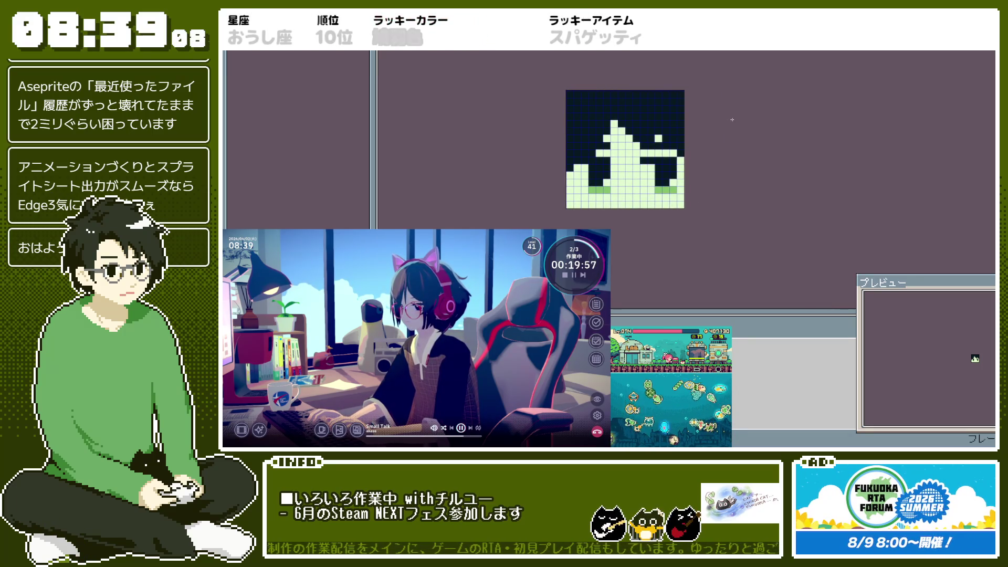
{"action": "key", "text": "Right"}
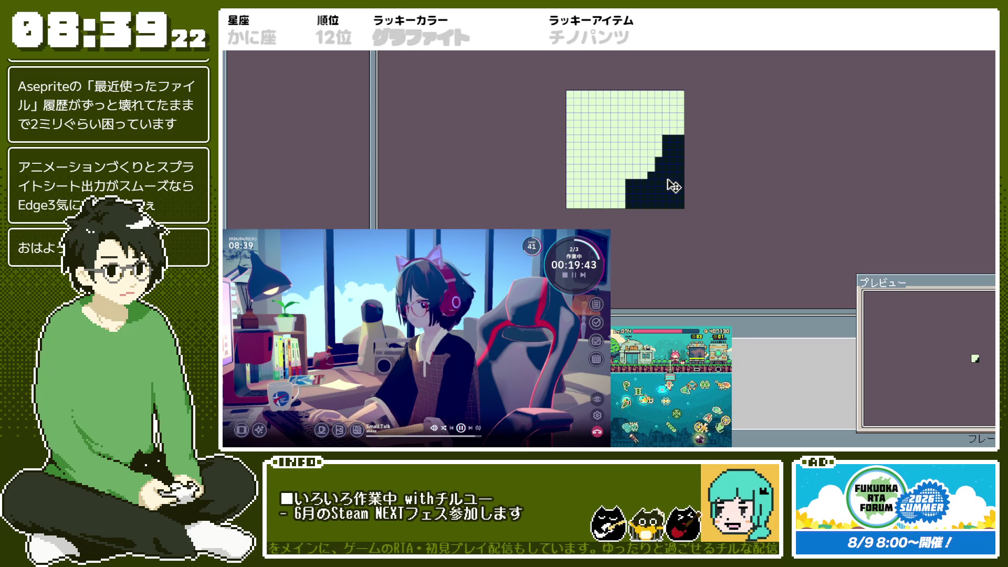
{"action": "key", "text": "ctrl+z"}
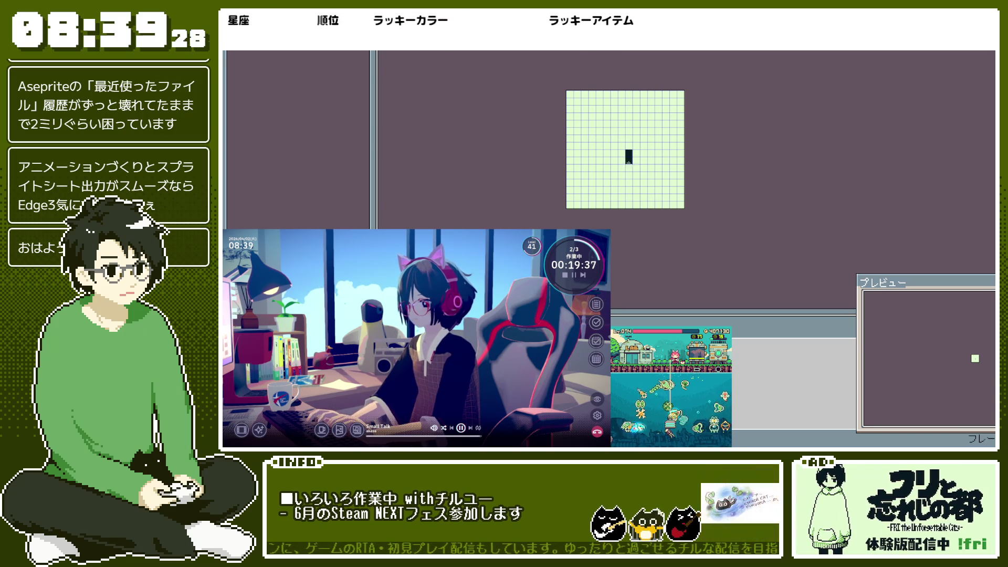
Step: Draw a jagged line, fill beneath it with black and add extra black pixels
{"action": "left_click_drag", "start_coordinate": [606, 197], "coordinate": [600, 205]}
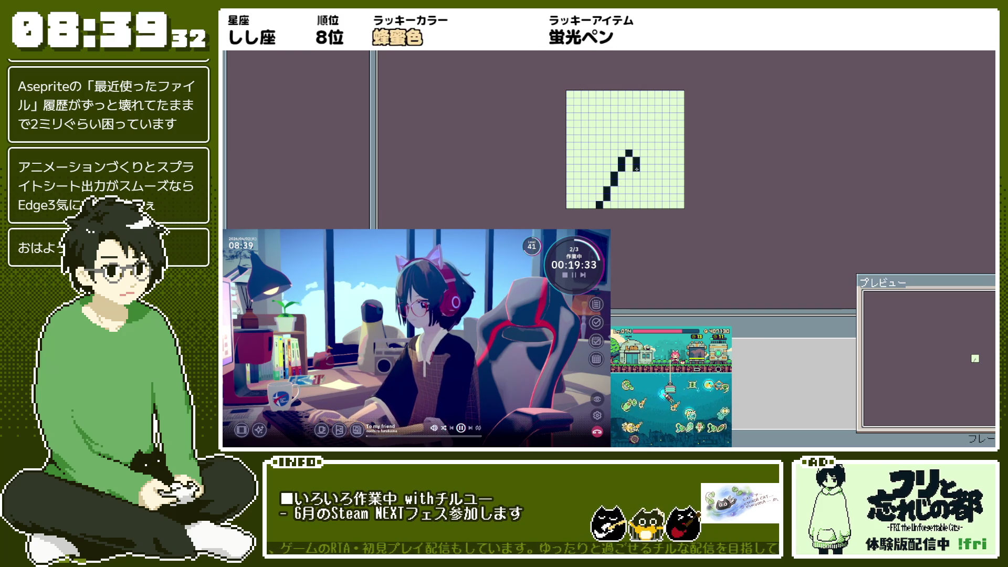
{"action": "left_click_drag", "start_coordinate": [675, 161], "coordinate": [680, 154]}
{"action": "left_click", "coordinate": [672, 196]}
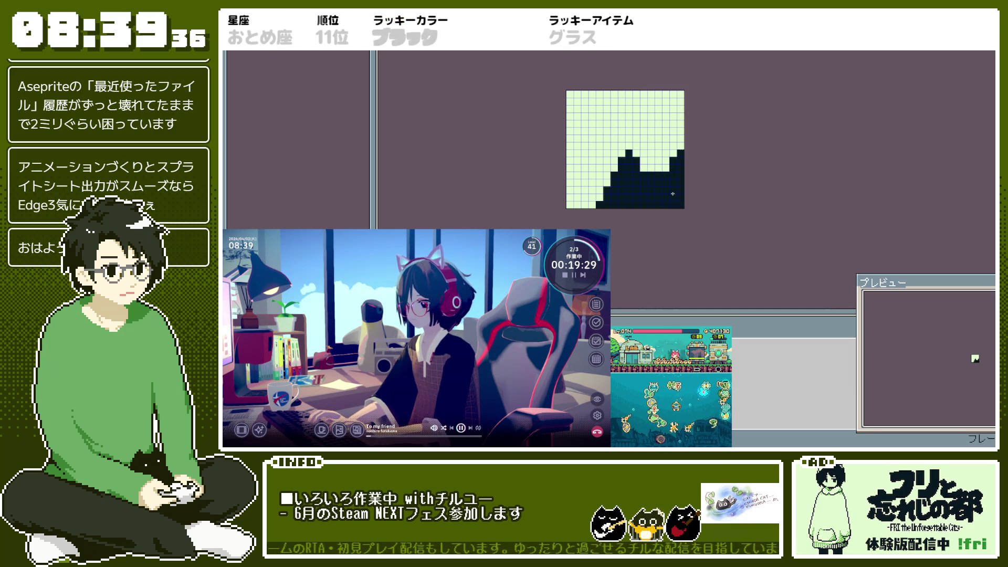
{"action": "scroll", "coordinate": [599, 176], "scroll_direction": "up", "scroll_amount": 1}
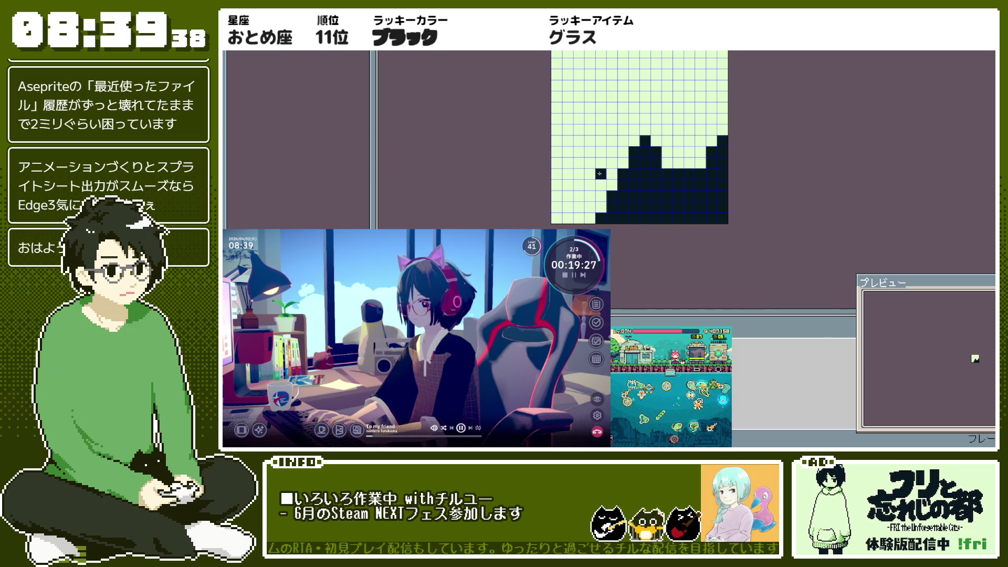
{"action": "left_click", "coordinate": [593, 192]}
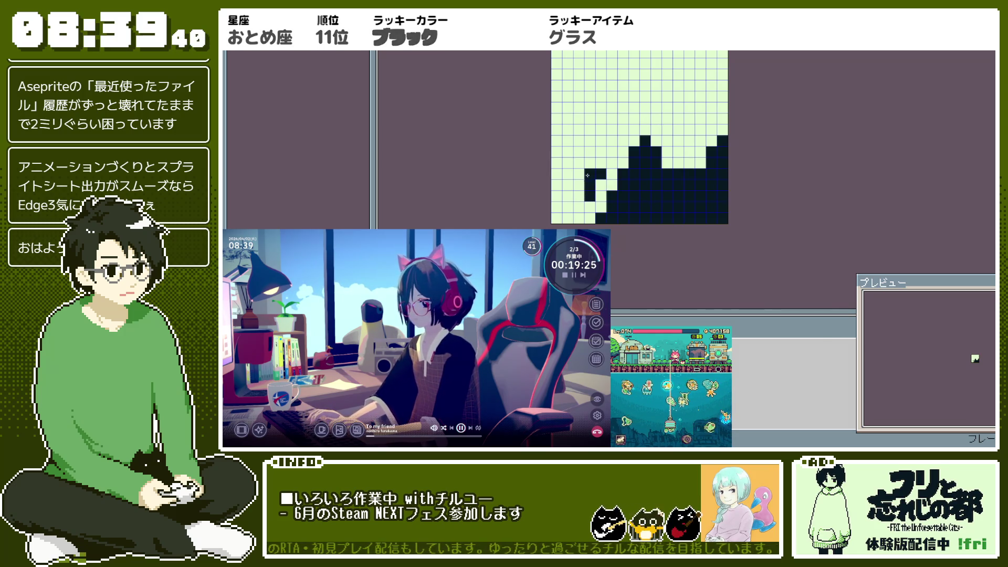
{"action": "left_click", "coordinate": [568, 184]}
{"action": "scroll", "coordinate": [724, 184], "scroll_direction": "down", "scroll_amount": 2}
{"action": "scroll", "coordinate": [729, 187], "scroll_direction": "up", "scroll_amount": 1}
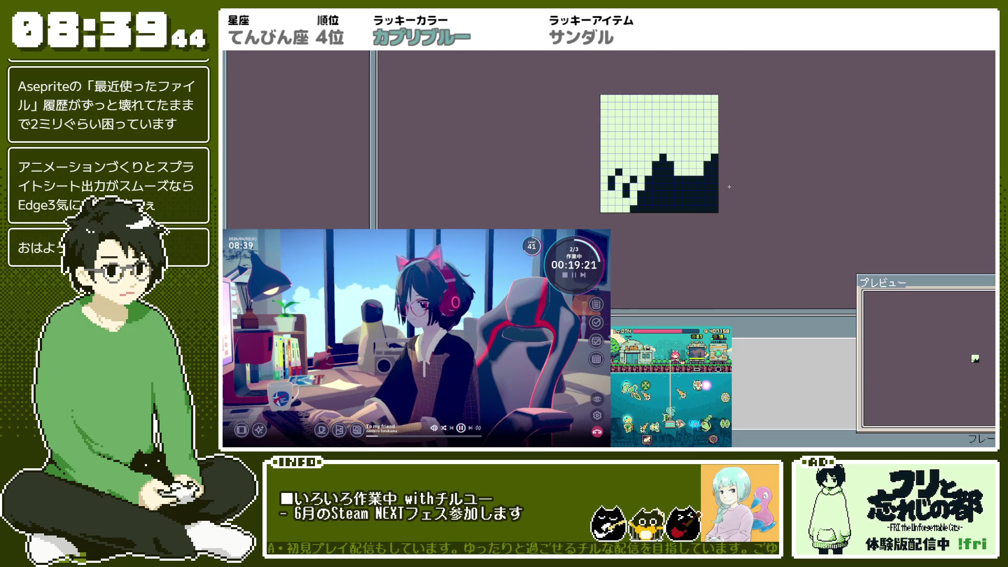
{"action": "scroll", "coordinate": [730, 187], "scroll_direction": "up", "scroll_amount": 1}
{"action": "scroll", "coordinate": [728, 192], "scroll_direction": "down", "scroll_amount": 4}
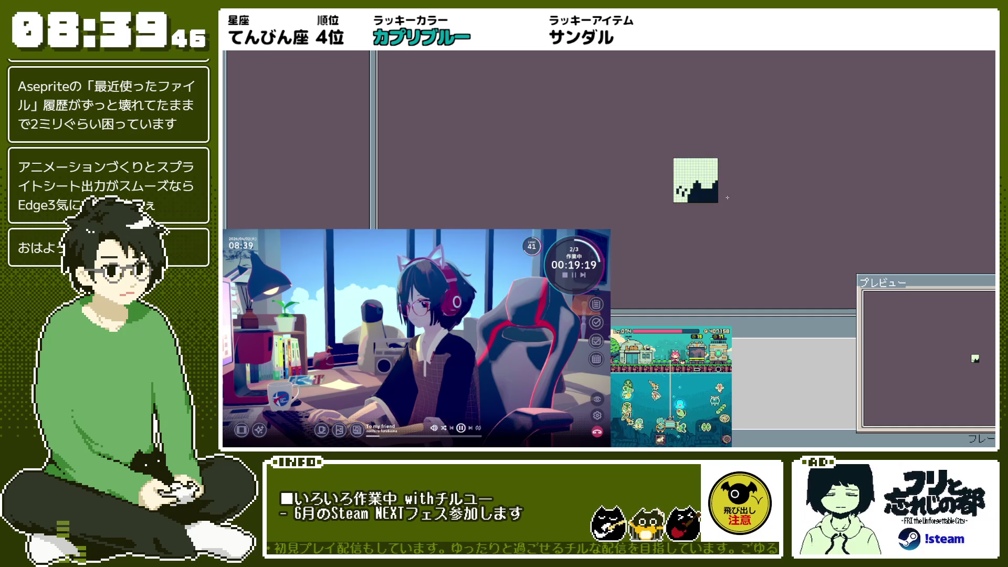
{"action": "key", "text": "ctrl+g"}
{"action": "key", "text": "Escape"}
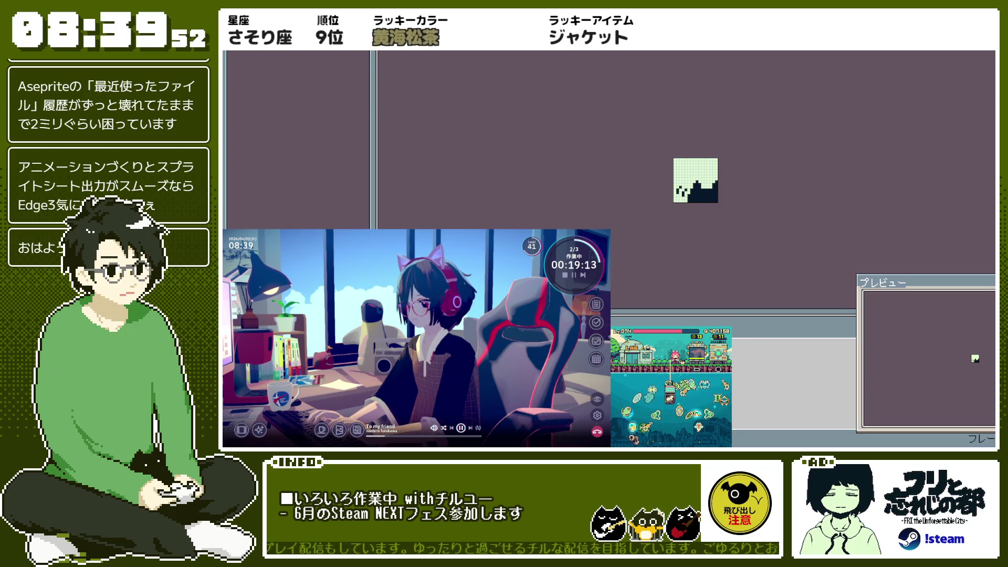
Step: Export the sprite as fri_sumikko.png at 100% and return to GB Studio
{"action": "key", "text": "ctrl+alt+shift+s"}
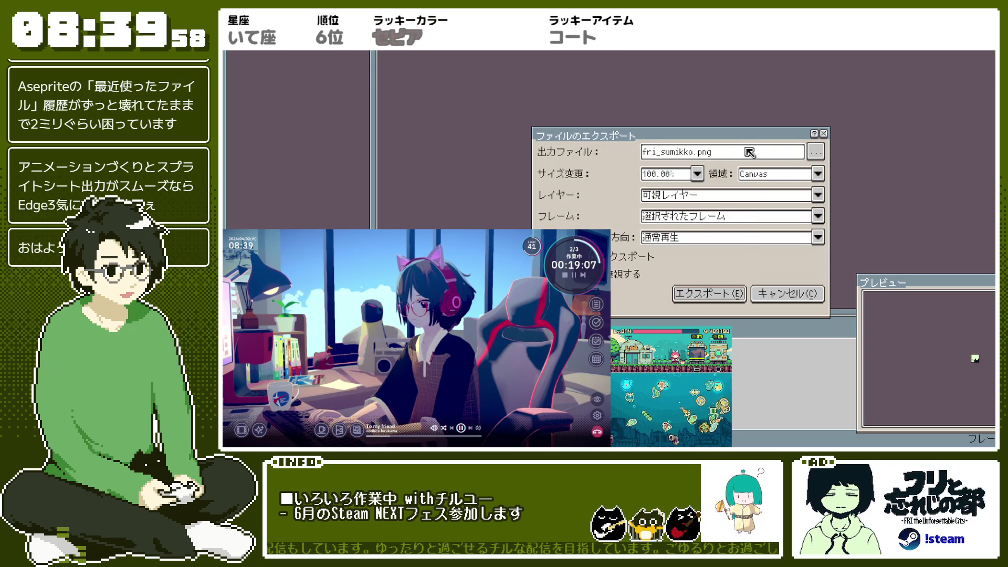
{"action": "left_click", "coordinate": [694, 296]}
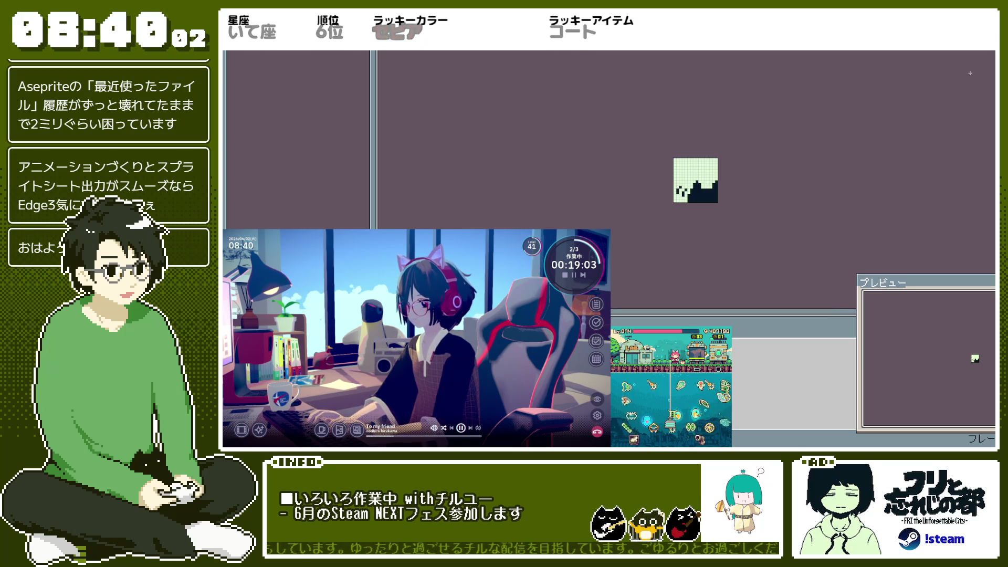
{"action": "key", "text": "alt+Tab"}
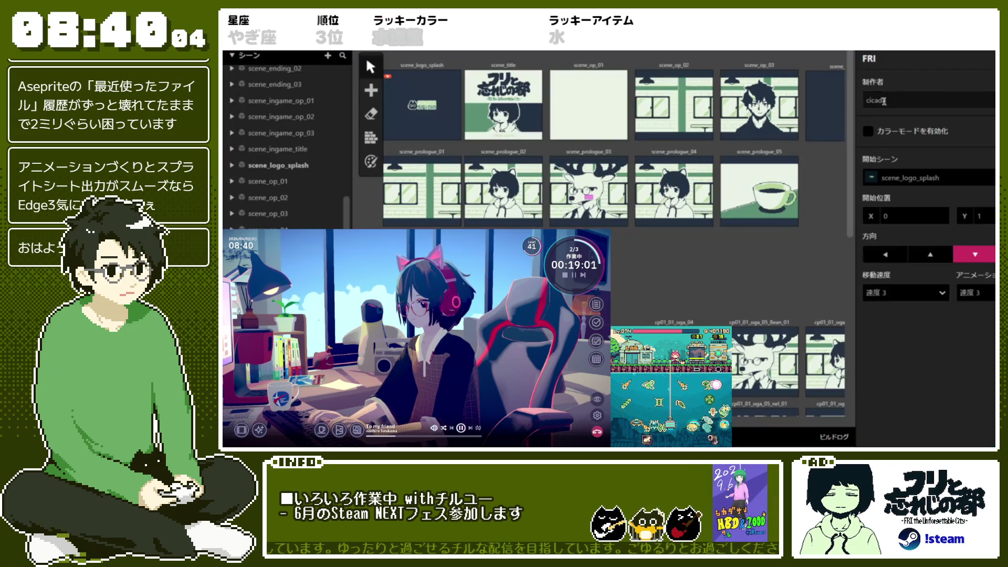
Step: Restore scene_logo_splash as the start scene and drag its player start to the left edge
{"action": "left_click", "coordinate": [501, 177]}
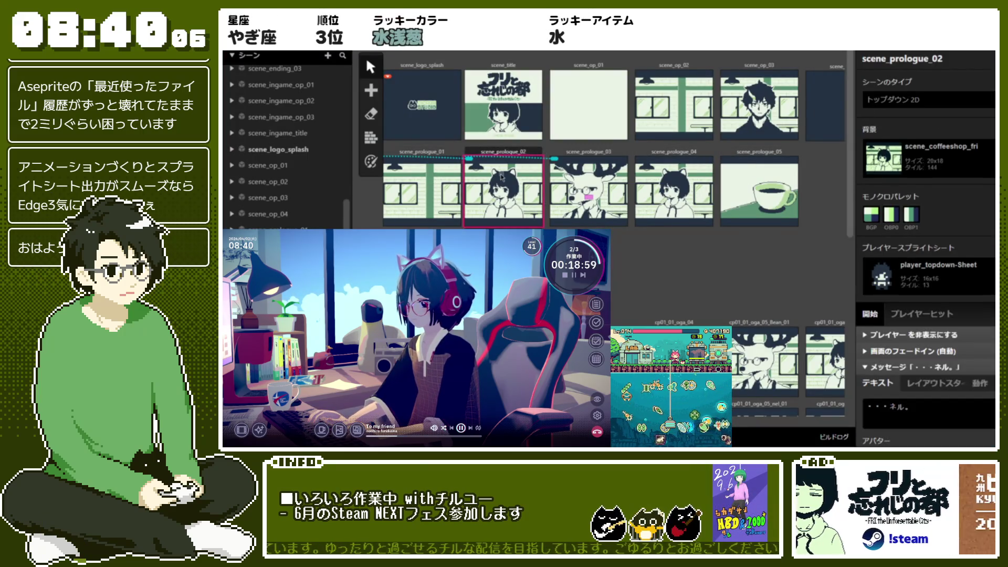
{"action": "scroll", "coordinate": [968, 271], "scroll_direction": "down", "scroll_amount": 3}
{"action": "left_click", "coordinate": [423, 189]}
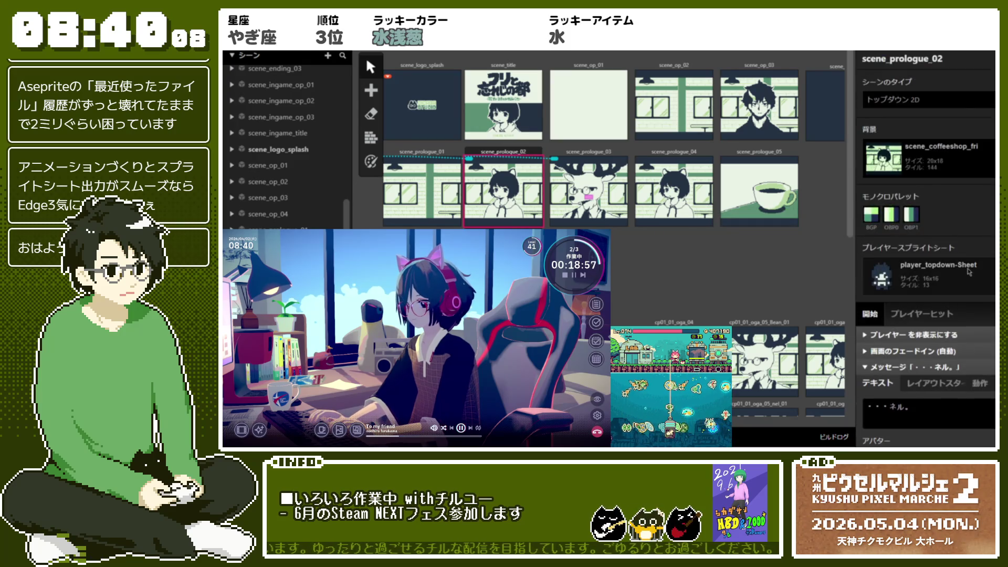
{"action": "right_click", "coordinate": [437, 178]}
{"action": "left_click", "coordinate": [470, 216]}
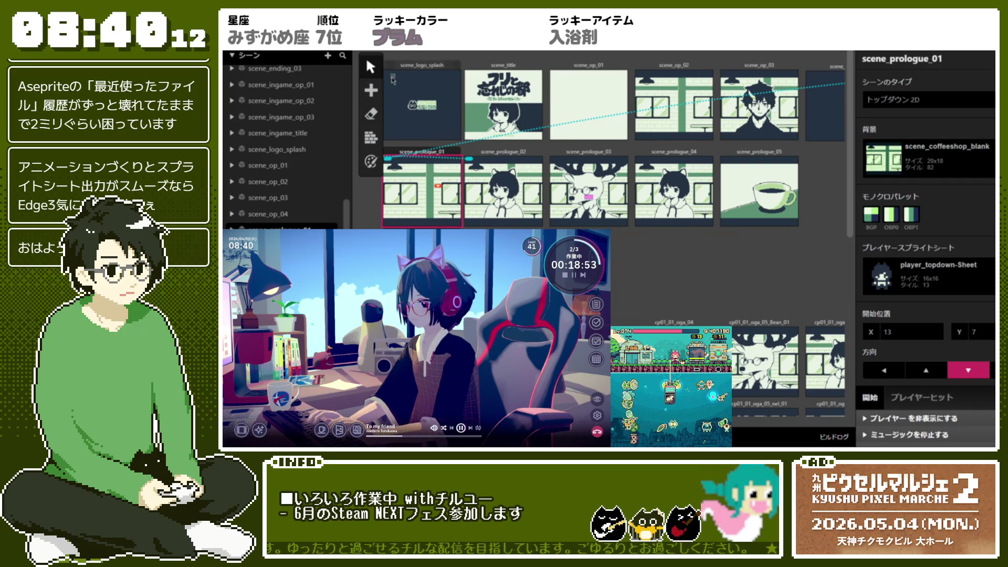
{"action": "right_click", "coordinate": [389, 68]}
{"action": "left_click", "coordinate": [421, 106]}
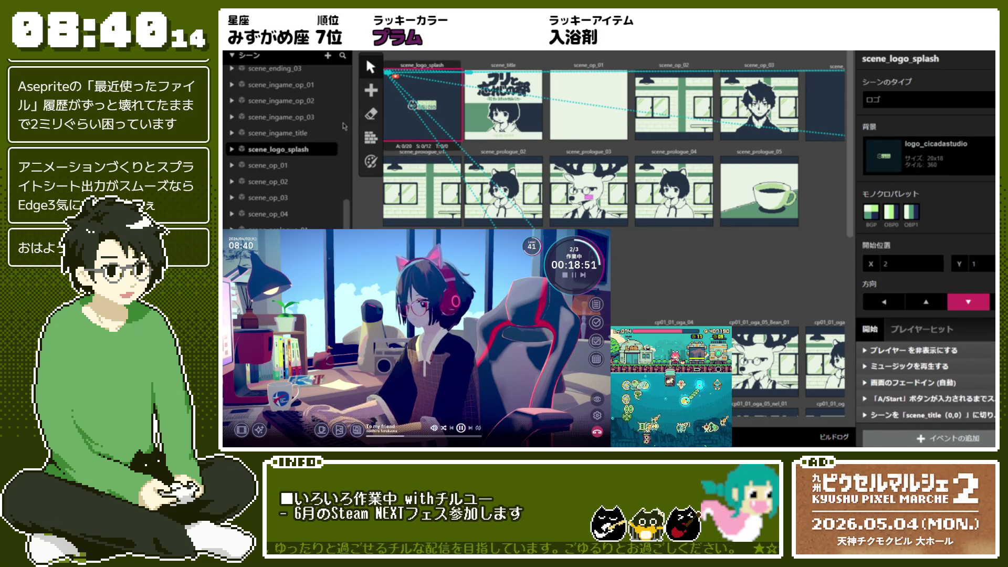
{"action": "left_click_drag", "start_coordinate": [395, 77], "coordinate": [382, 79]}
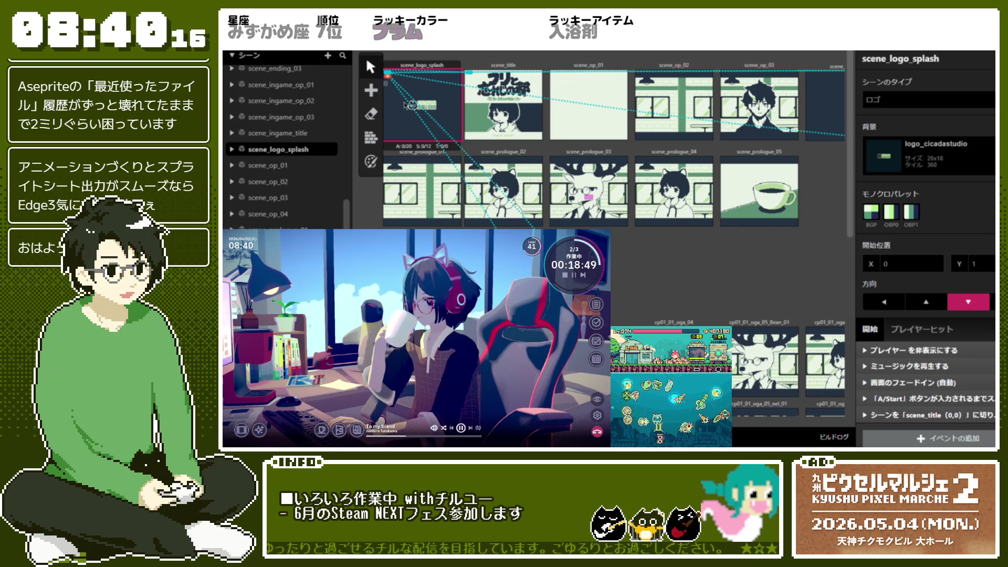
Step: Reposition scene_logo_splash's player start to X 0, then open scene_prologue_01's events
{"action": "scroll", "coordinate": [479, 227], "scroll_direction": "up", "scroll_amount": 3}
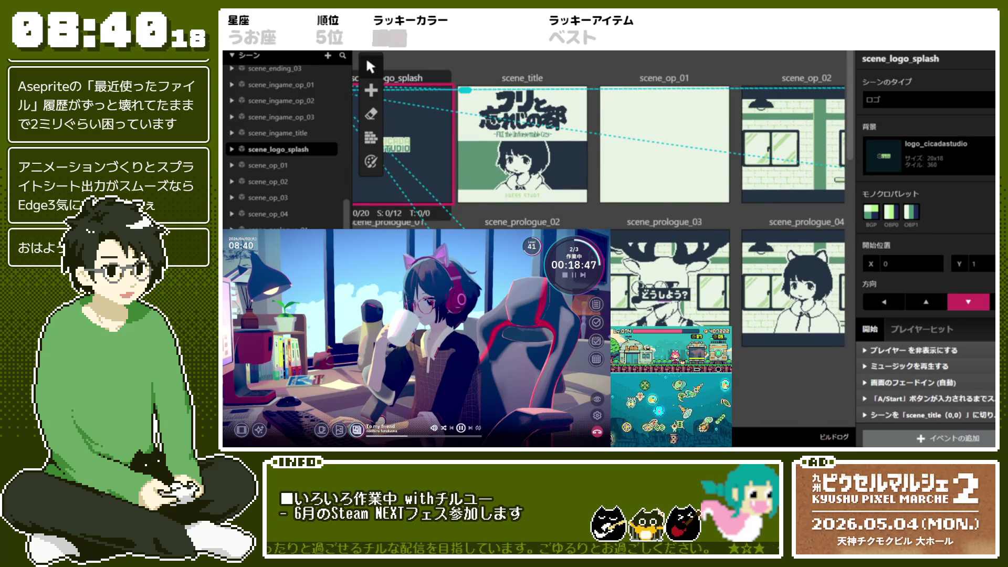
{"action": "scroll", "coordinate": [409, 99], "scroll_direction": "left", "scroll_amount": 3}
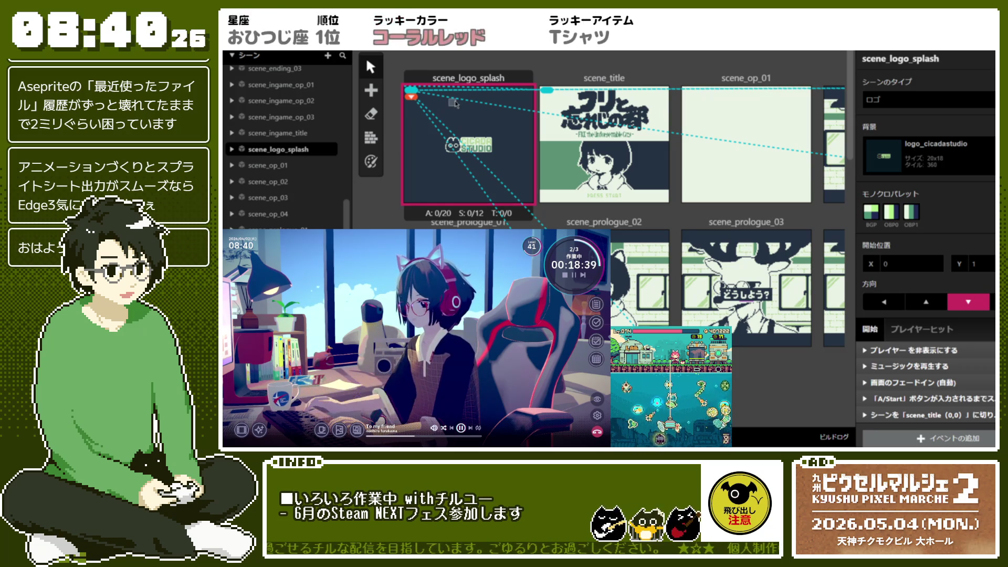
{"action": "right_click", "coordinate": [632, 142]}
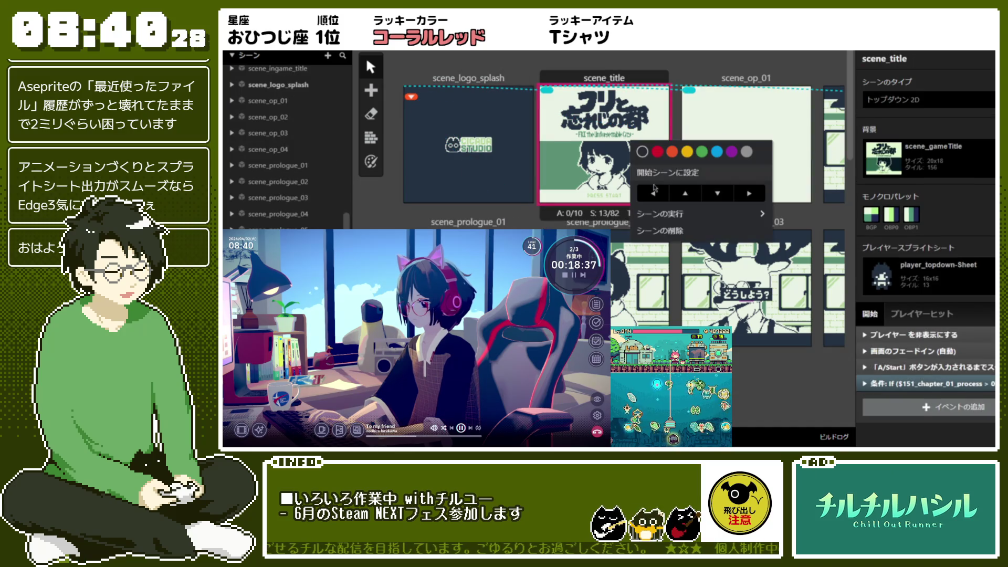
{"action": "left_click", "coordinate": [411, 99]}
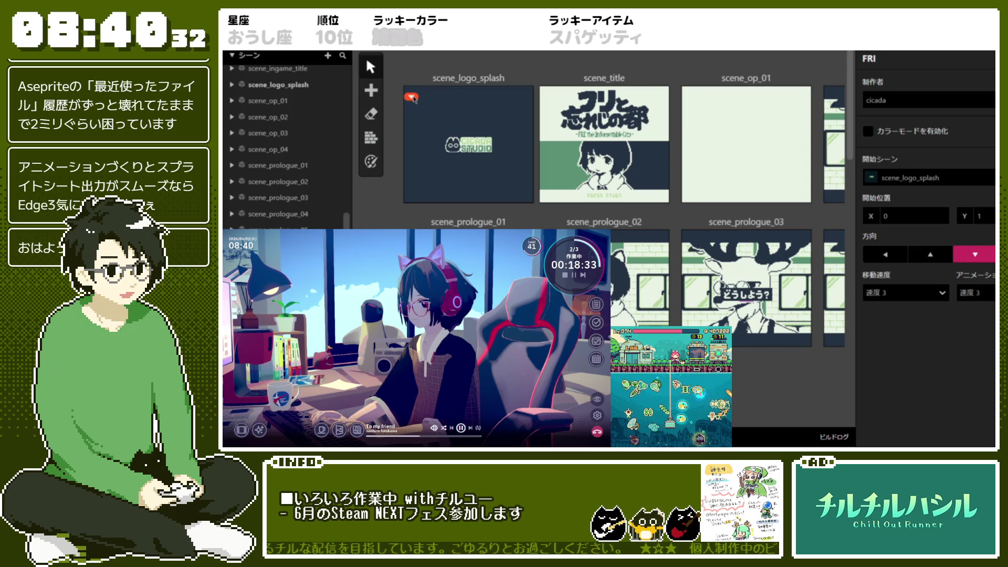
{"action": "left_click", "coordinate": [578, 136]}
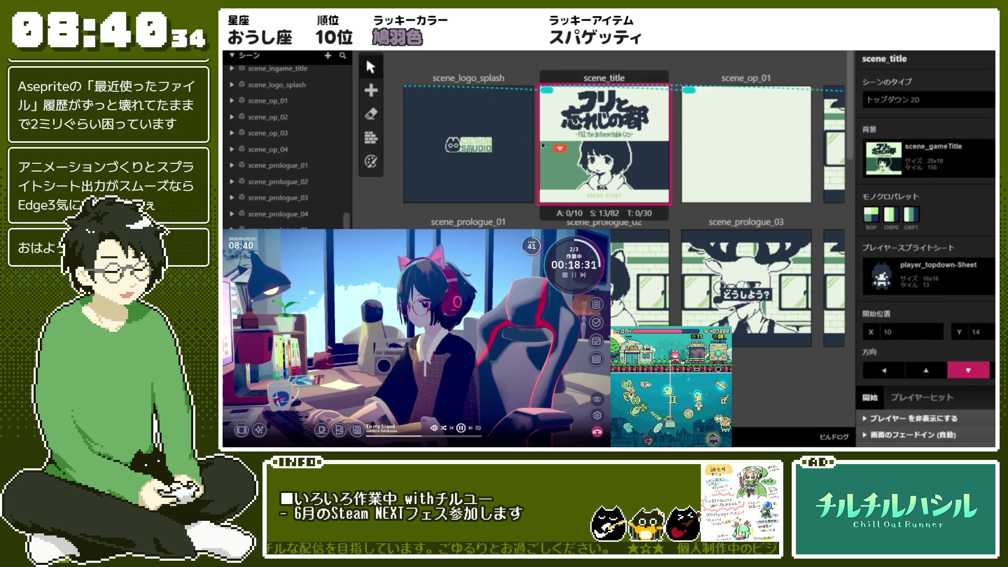
{"action": "left_click", "coordinate": [404, 85]}
{"action": "left_click_drag", "start_coordinate": [424, 96], "coordinate": [404, 103]}
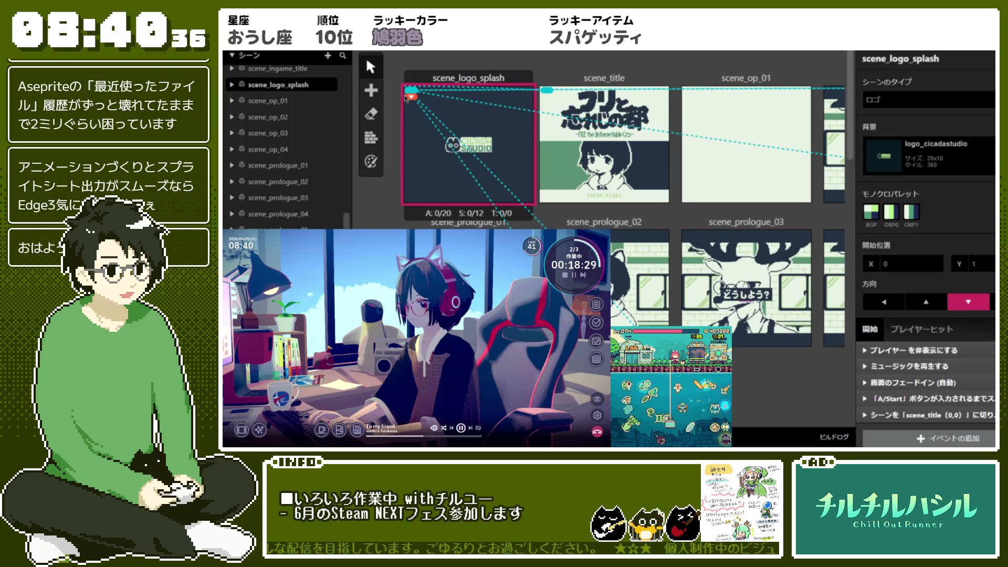
{"action": "left_click", "coordinate": [468, 223]}
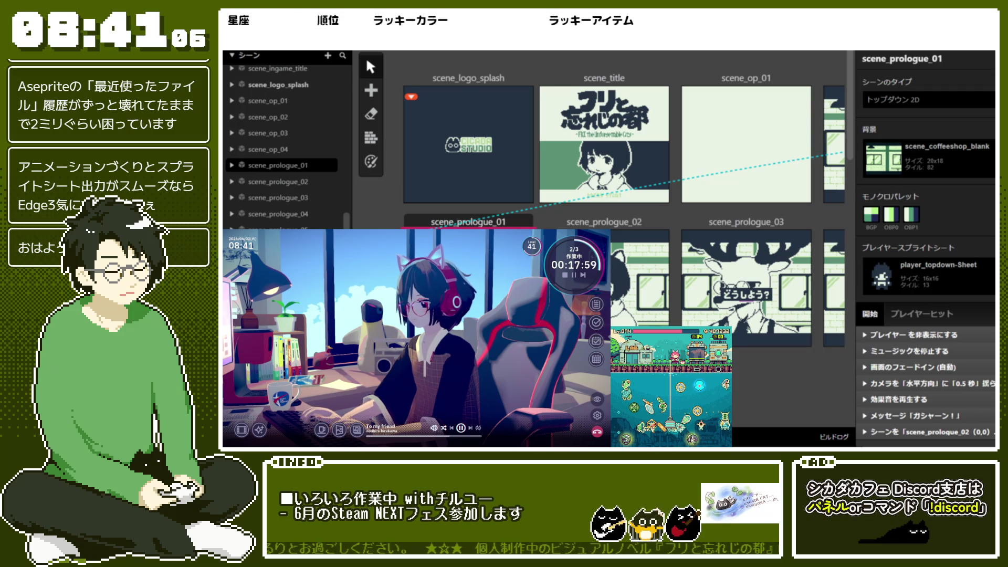
Step: Move scene_op_01 beside scene_title, check scene_prologue_02 and 03, then deselect
{"action": "left_click", "coordinate": [558, 81]}
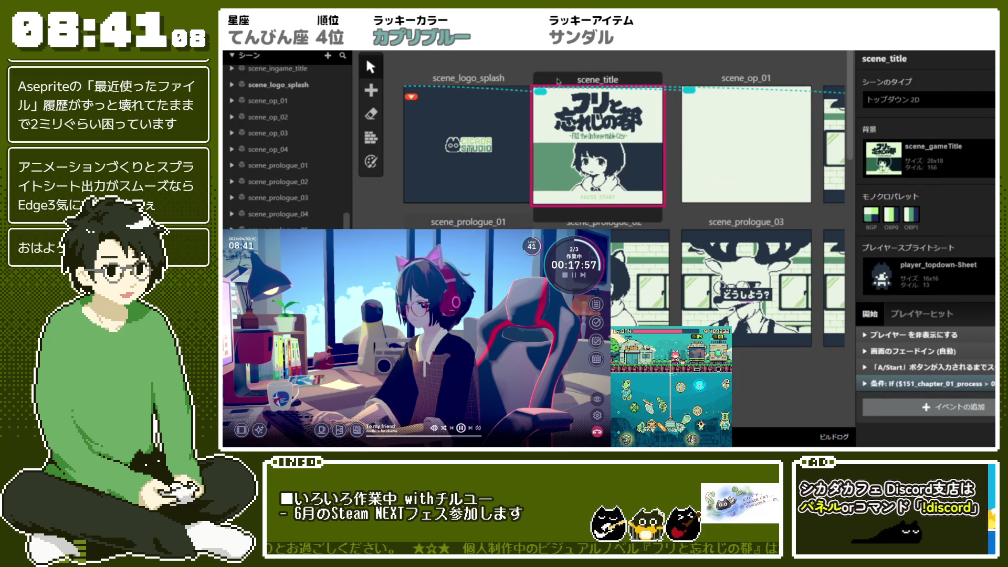
{"action": "left_click", "coordinate": [503, 211]}
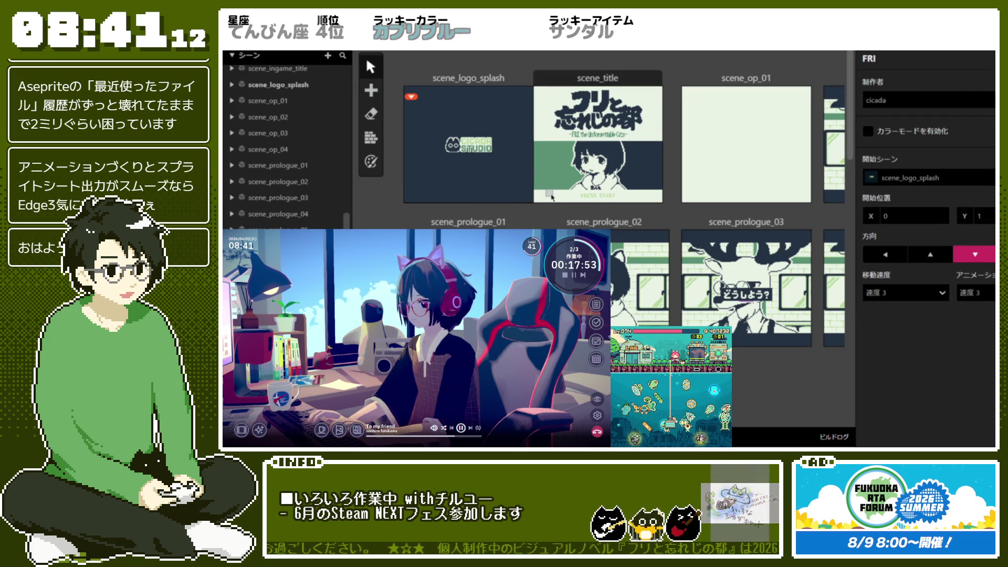
{"action": "mouse_move", "coordinate": [754, 77]}
{"action": "left_mouse_down"}
{"action": "mouse_move", "coordinate": [714, 75]}
{"action": "mouse_move", "coordinate": [730, 79]}
{"action": "mouse_move", "coordinate": [699, 177]}
{"action": "left_mouse_up"}
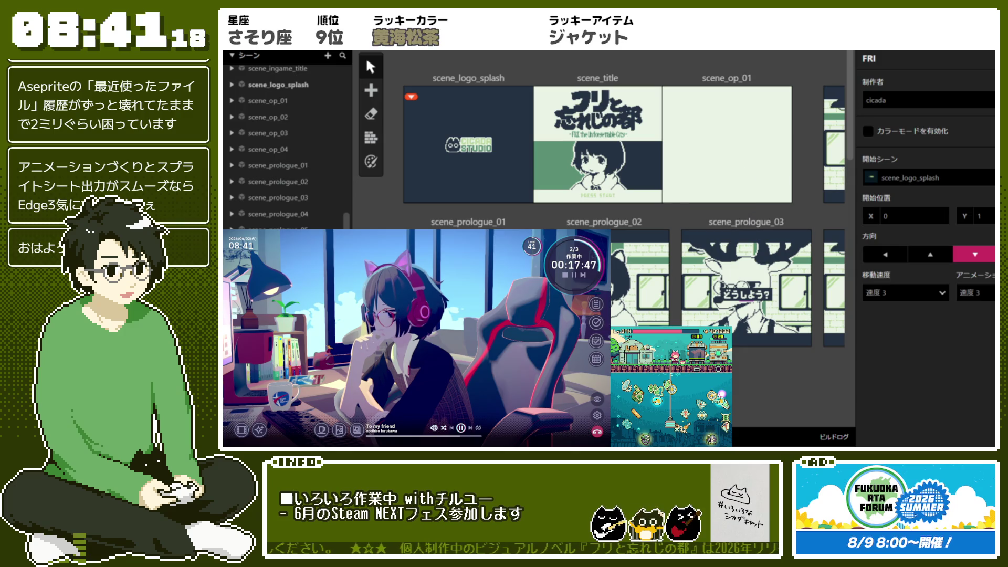
{"action": "left_click", "coordinate": [610, 221]}
{"action": "left_click", "coordinate": [675, 223]}
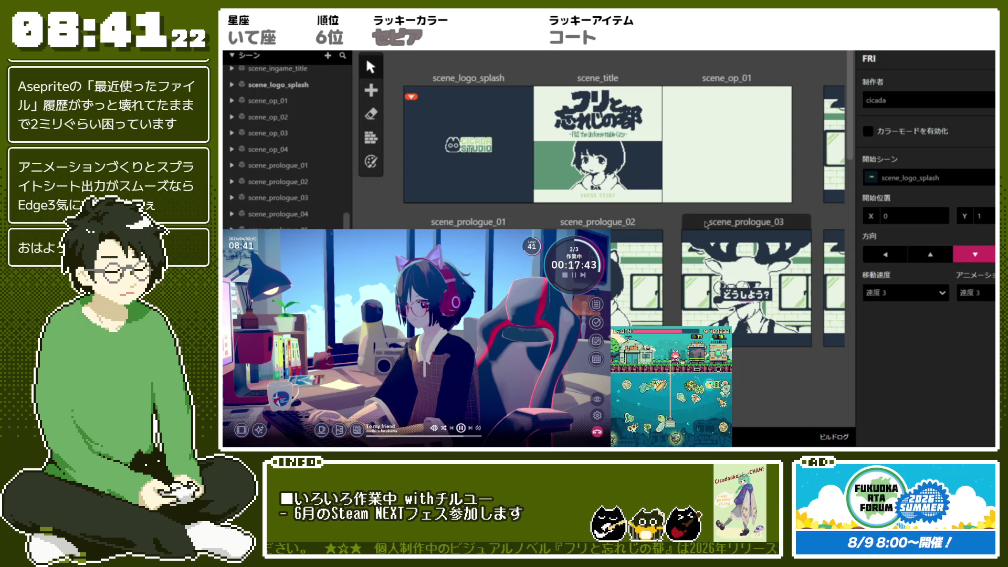
{"action": "left_click", "coordinate": [720, 225]}
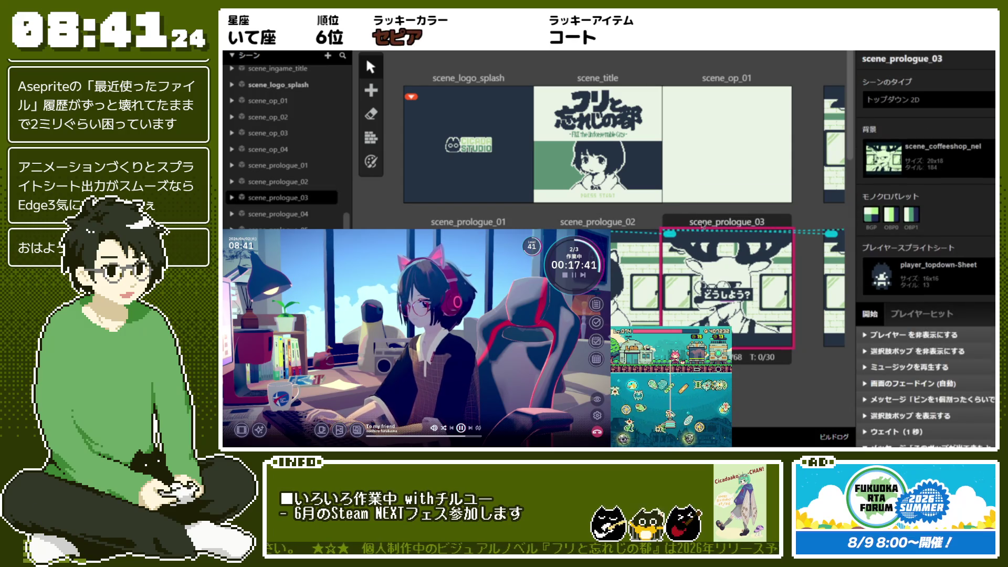
{"action": "key", "text": "Escape"}
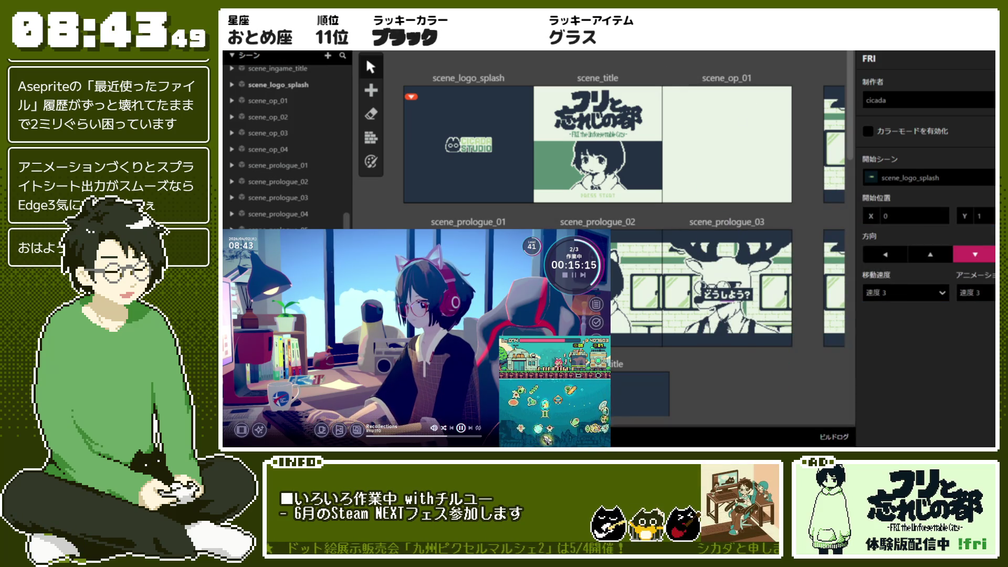
Step: Shift scene_op_02 and scene_op_03 left so they sit beside scene_op_01
{"action": "scroll", "coordinate": [599, 205], "scroll_direction": "right", "scroll_amount": 5}
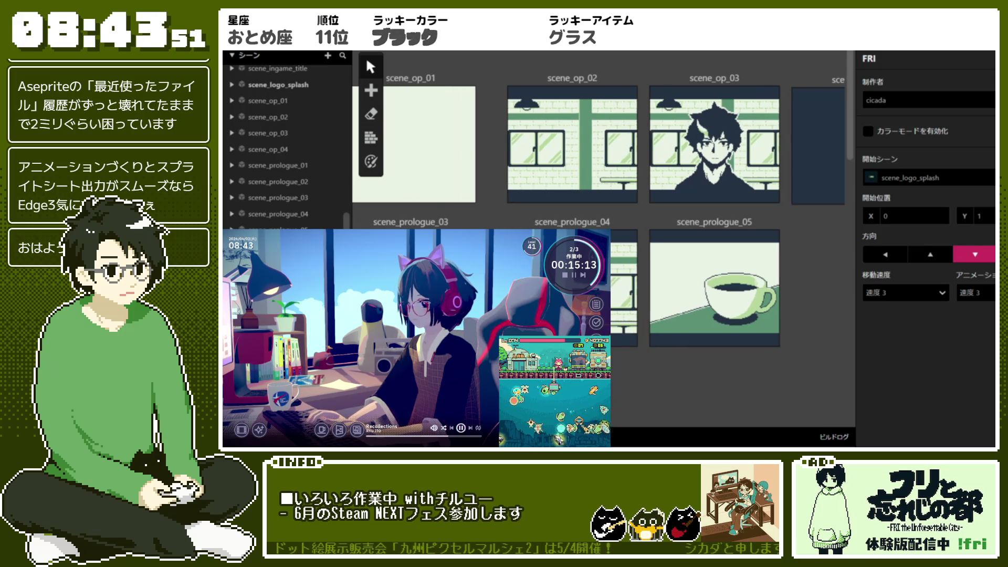
{"action": "scroll", "coordinate": [708, 88], "scroll_direction": "left", "scroll_amount": 2}
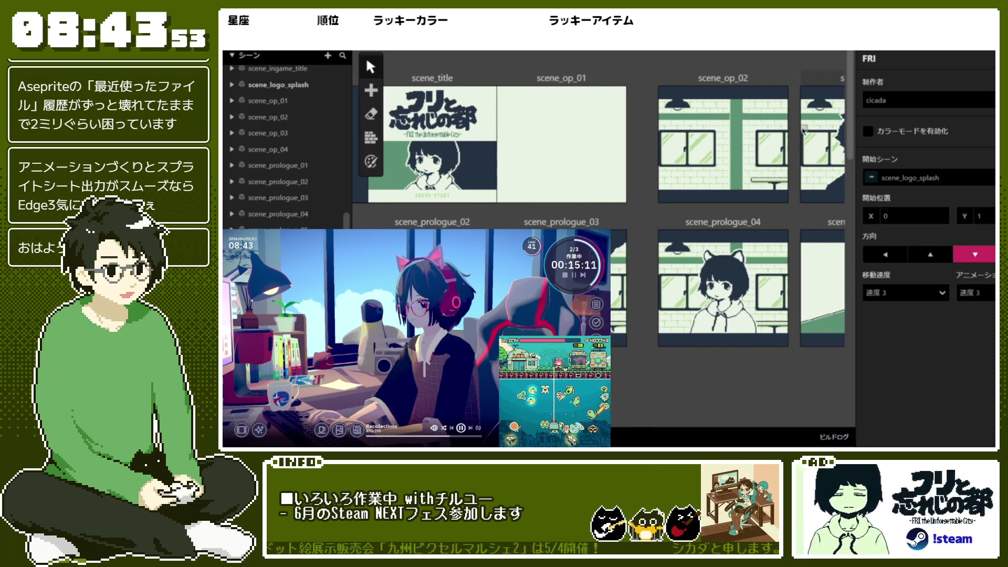
{"action": "left_click_drag", "start_coordinate": [710, 89], "coordinate": [677, 84]}
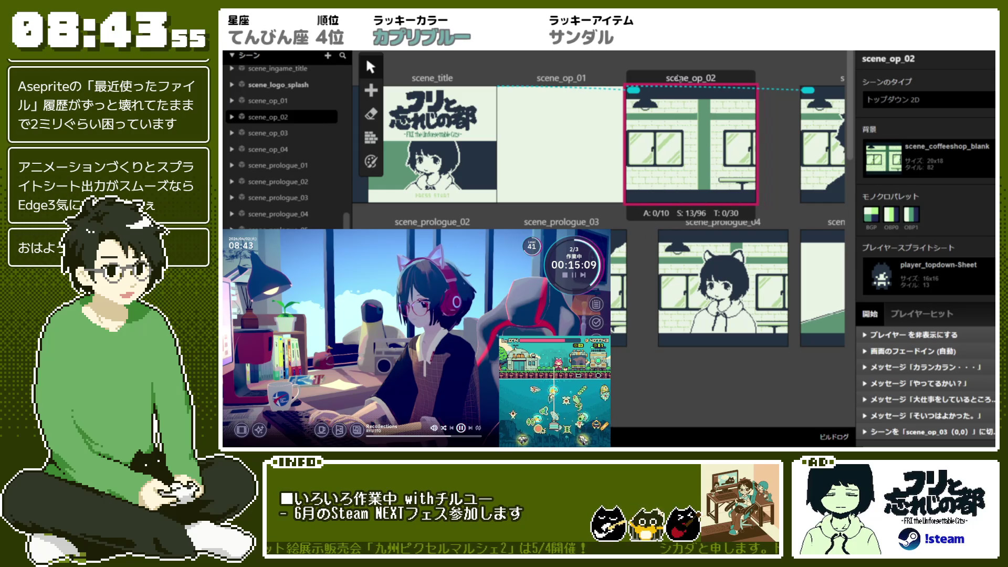
{"action": "left_click", "coordinate": [650, 227]}
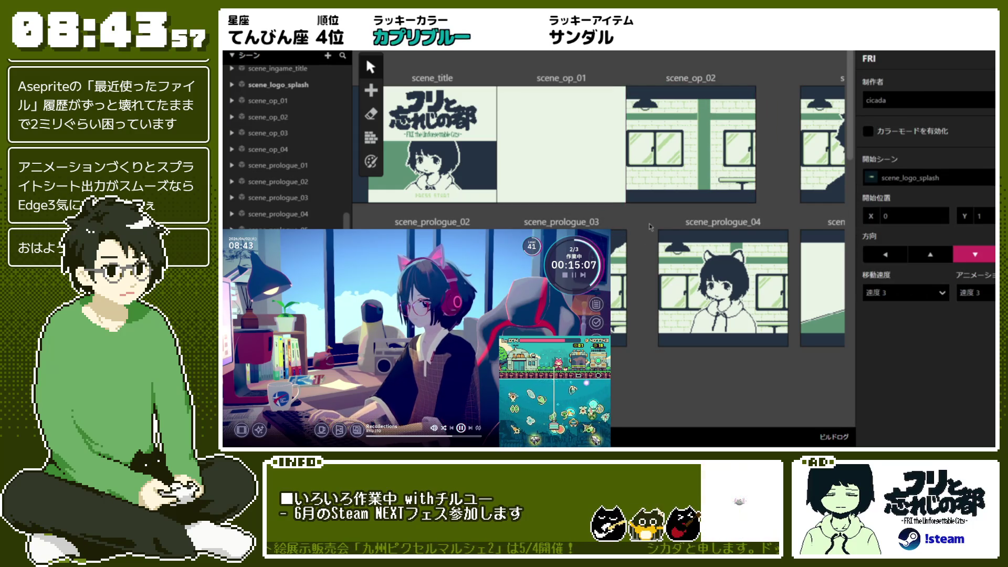
{"action": "scroll", "coordinate": [650, 227], "scroll_direction": "right", "scroll_amount": 4}
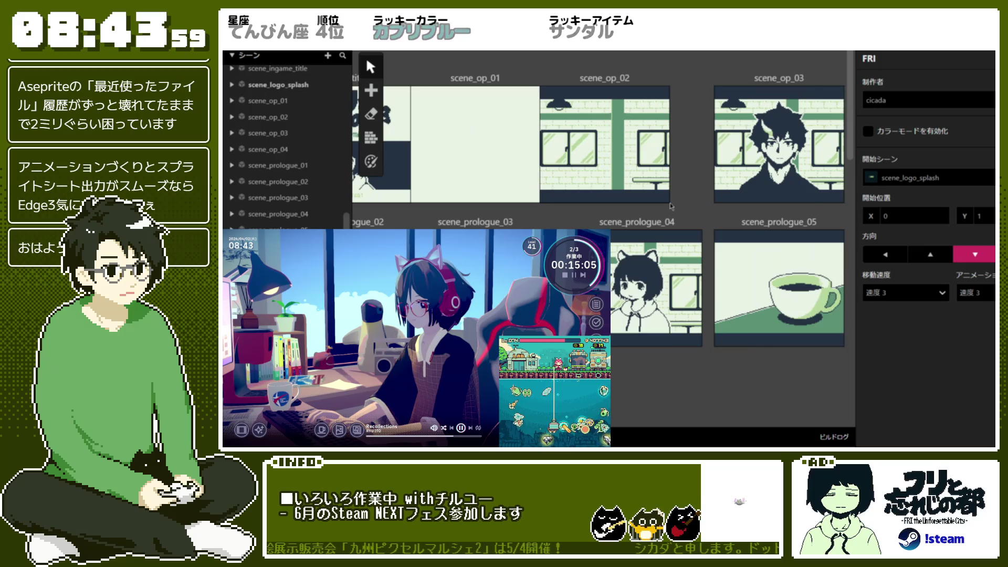
{"action": "left_click_drag", "start_coordinate": [675, 96], "coordinate": [634, 80]}
{"action": "left_click", "coordinate": [759, 67]}
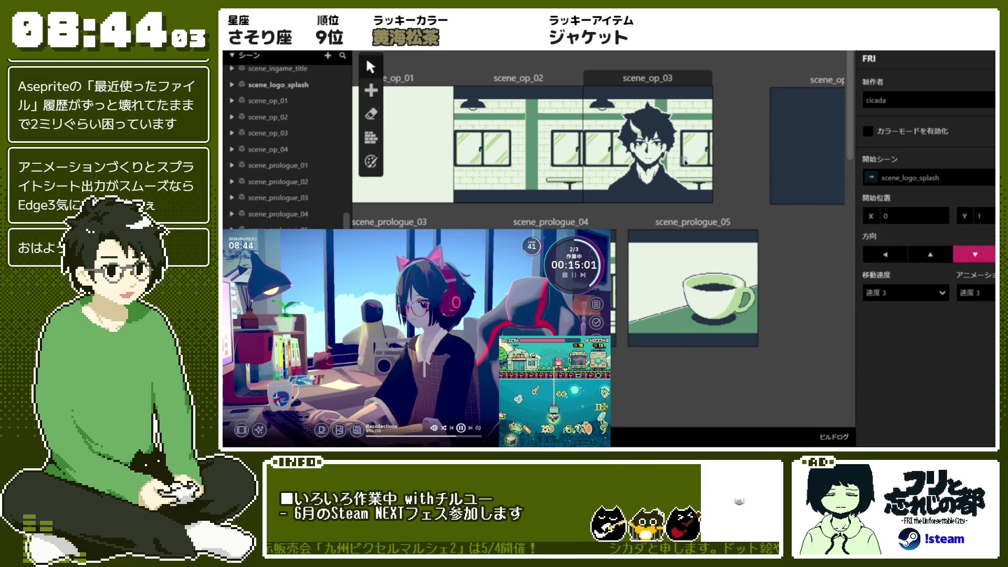
{"action": "scroll", "coordinate": [685, 162], "scroll_direction": "down", "scroll_amount": 3}
{"action": "scroll", "coordinate": [630, 79], "scroll_direction": "up", "scroll_amount": 3}
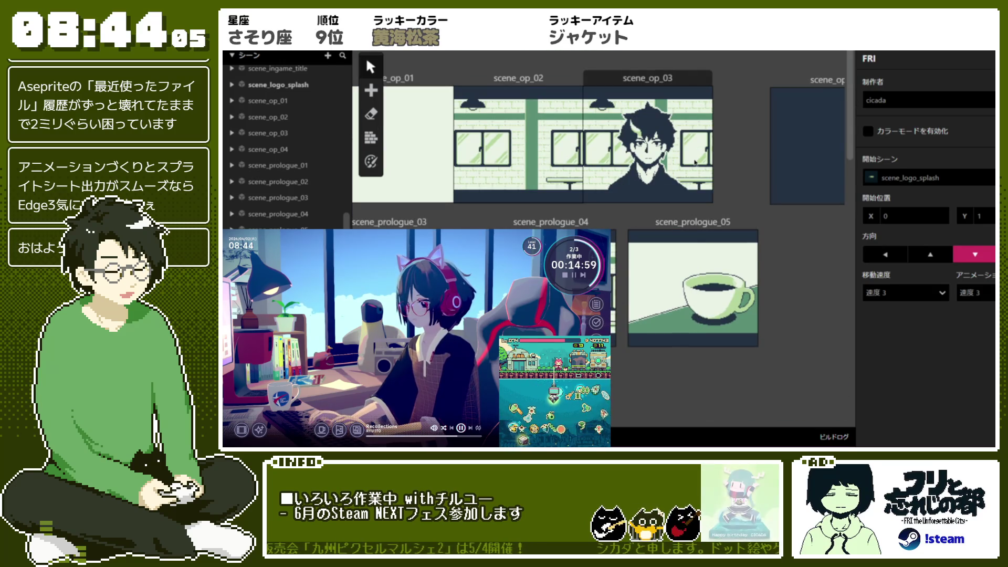
Step: Check scene_op_02 and scene_prologue_03, then select scene_op_04 to view its settings
{"action": "left_click", "coordinate": [551, 78]}
{"action": "left_click", "coordinate": [551, 63]}
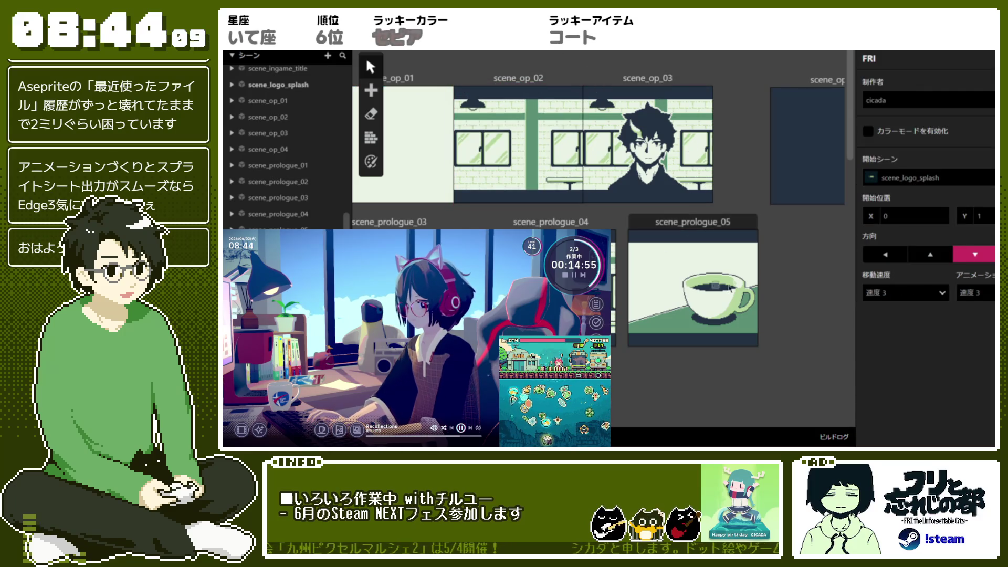
{"action": "scroll", "coordinate": [692, 160], "scroll_direction": "left", "scroll_amount": 3}
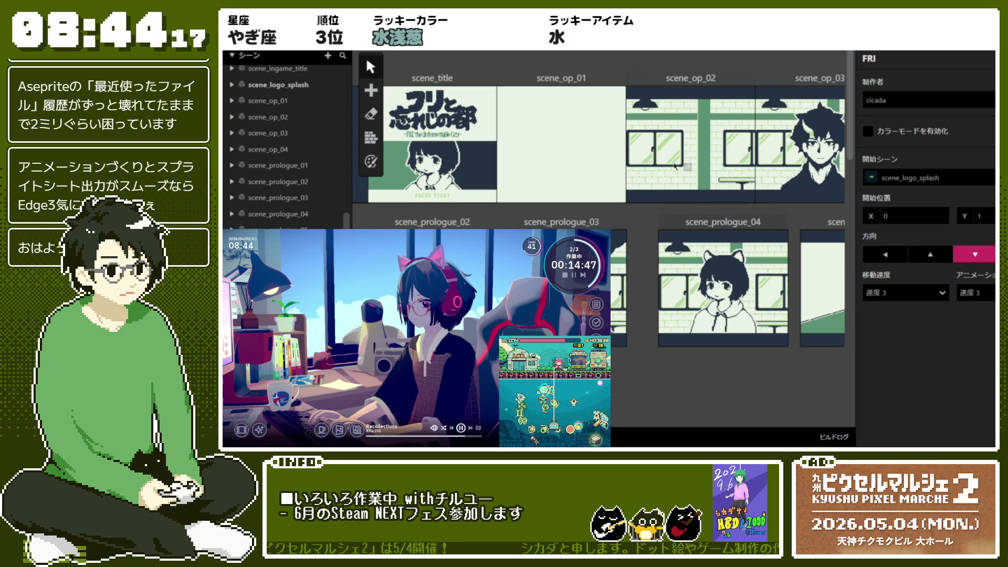
{"action": "left_click", "coordinate": [545, 222]}
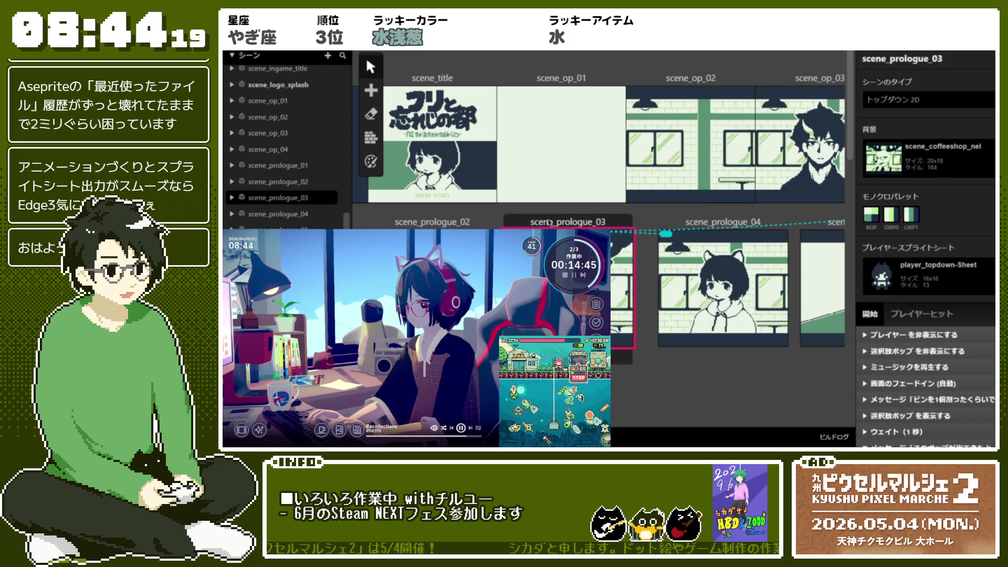
{"action": "left_click", "coordinate": [494, 213]}
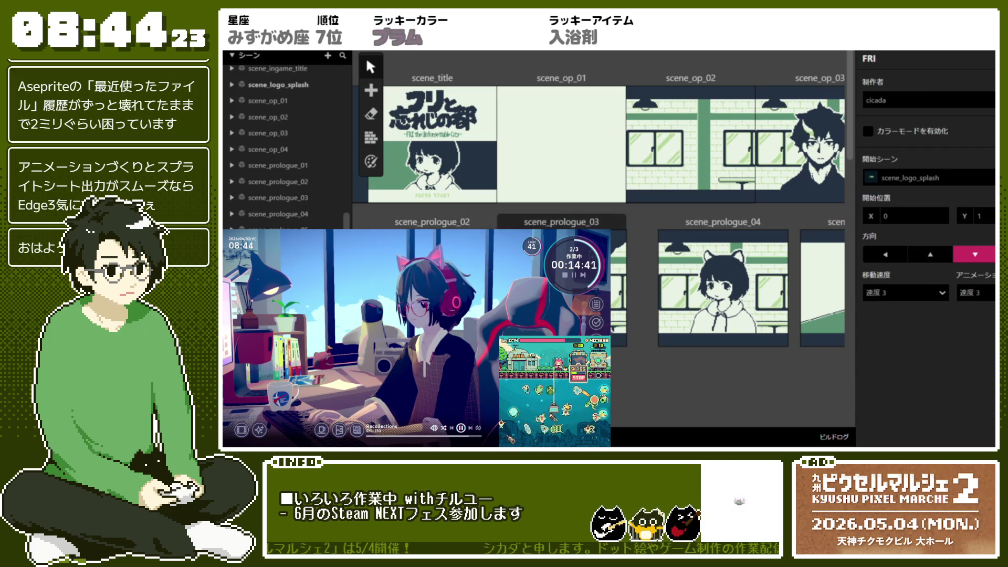
{"action": "scroll", "coordinate": [638, 233], "scroll_direction": "right", "scroll_amount": 5}
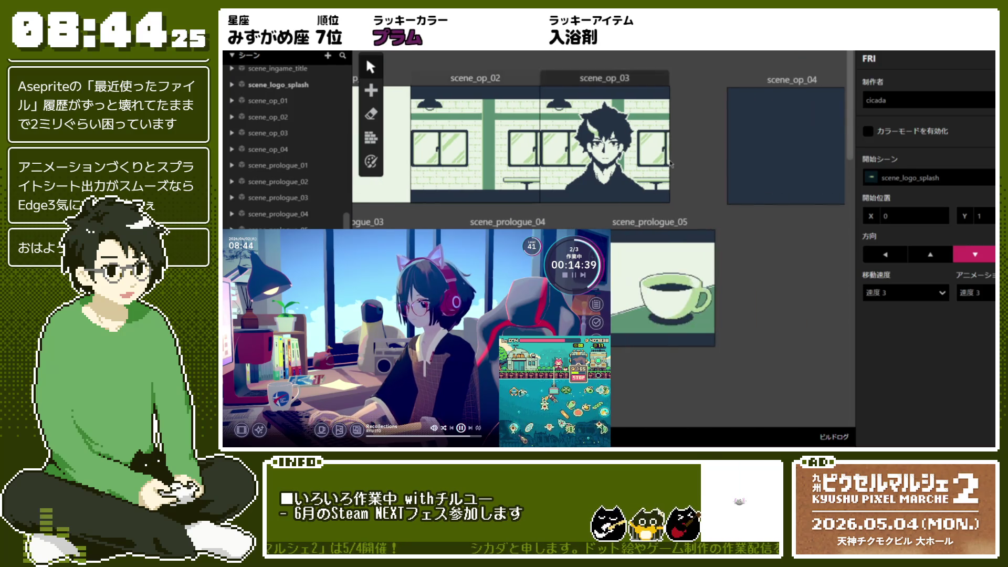
{"action": "left_click", "coordinate": [537, 77]}
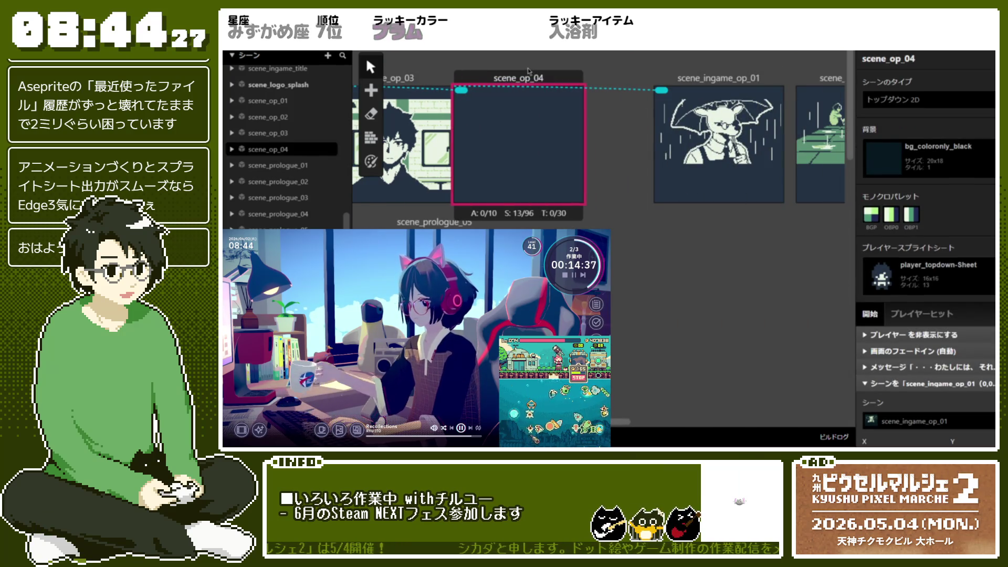
Step: Close the gaps between scene_op_04 and scene_ingame_op_01, 02 and 03
{"action": "left_click", "coordinate": [675, 85]}
{"action": "left_click_drag", "start_coordinate": [674, 86], "coordinate": [604, 85]}
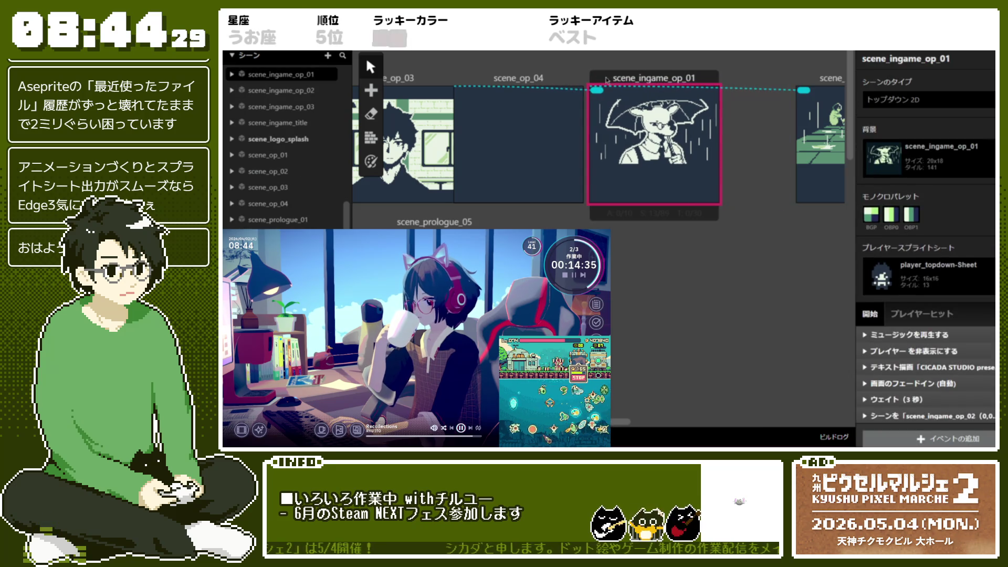
{"action": "left_click", "coordinate": [770, 80]}
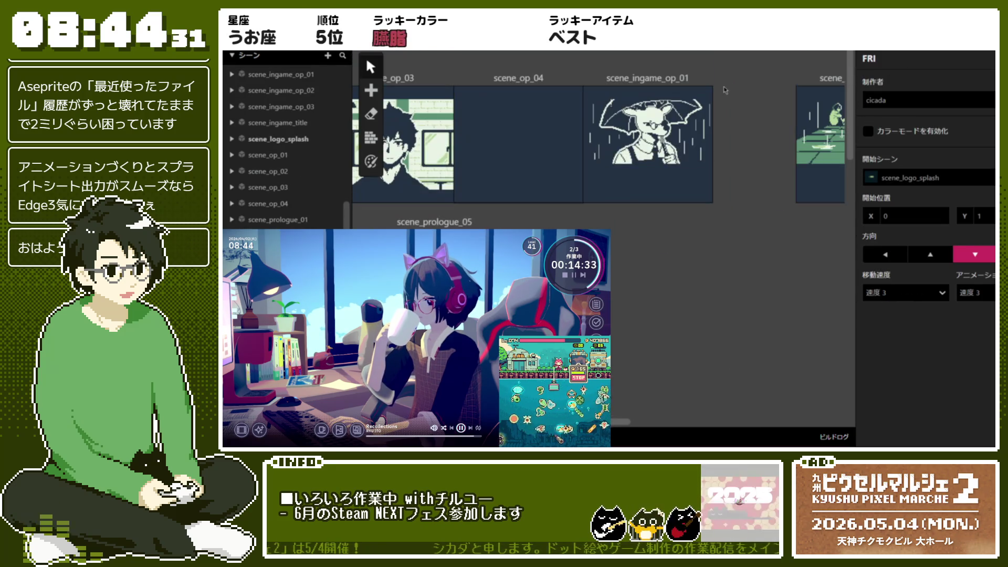
{"action": "scroll", "coordinate": [682, 158], "scroll_direction": "right", "scroll_amount": 3}
{"action": "left_click_drag", "start_coordinate": [627, 83], "coordinate": [543, 83]}
{"action": "left_click_drag", "start_coordinate": [741, 73], "coordinate": [712, 79]}
{"action": "left_click", "coordinate": [735, 100]}
Step: Move scene_ingame_title, scene_ending_02 and scene_ending_03 left against their neighbours
{"action": "scroll", "coordinate": [746, 102], "scroll_direction": "down", "scroll_amount": 3}
{"action": "scroll", "coordinate": [745, 102], "scroll_direction": "up", "scroll_amount": 3}
{"action": "scroll", "coordinate": [751, 104], "scroll_direction": "right", "scroll_amount": 2}
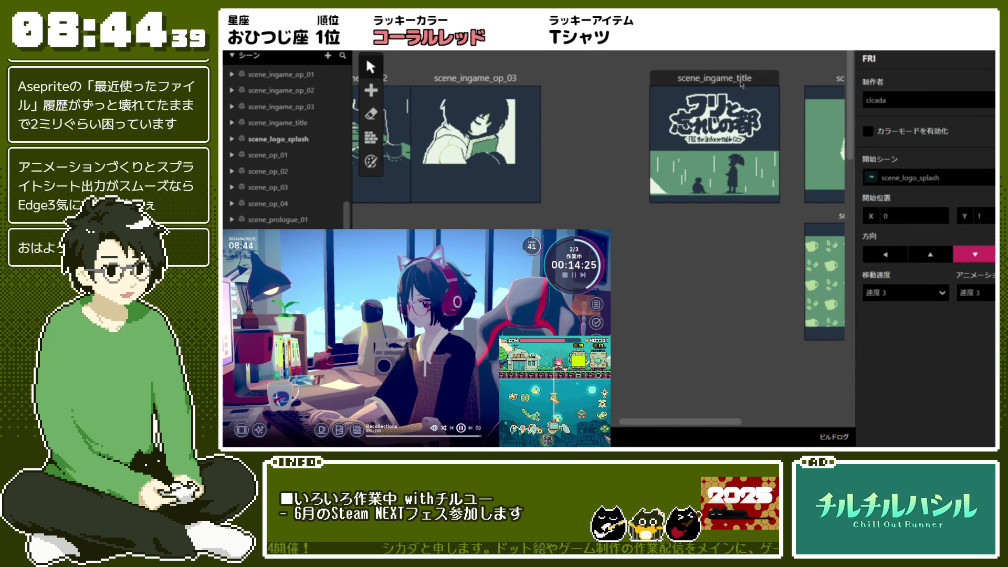
{"action": "left_click_drag", "start_coordinate": [742, 84], "coordinate": [632, 84]}
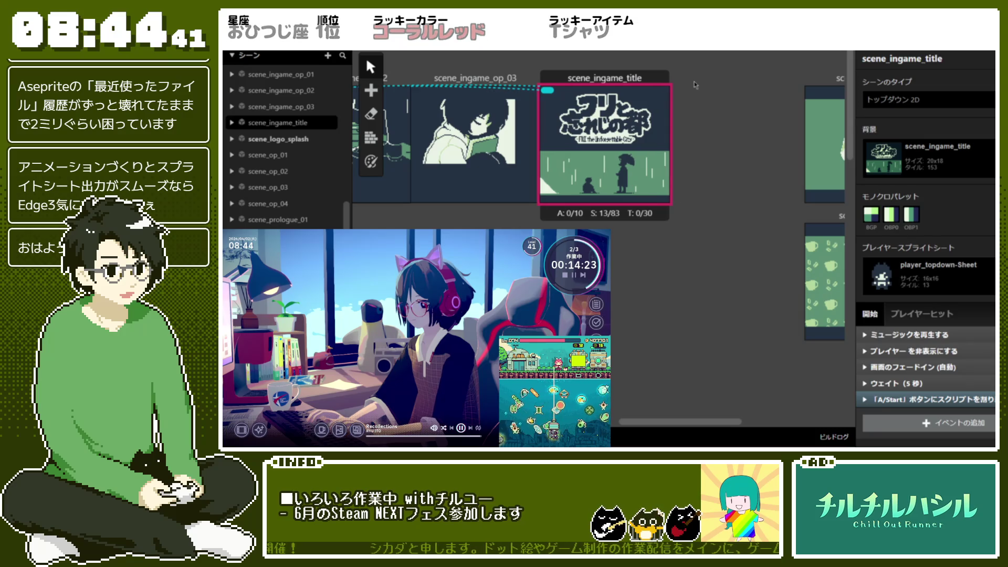
{"action": "left_click", "coordinate": [695, 85]}
{"action": "scroll", "coordinate": [696, 85], "scroll_direction": "right", "scroll_amount": 3}
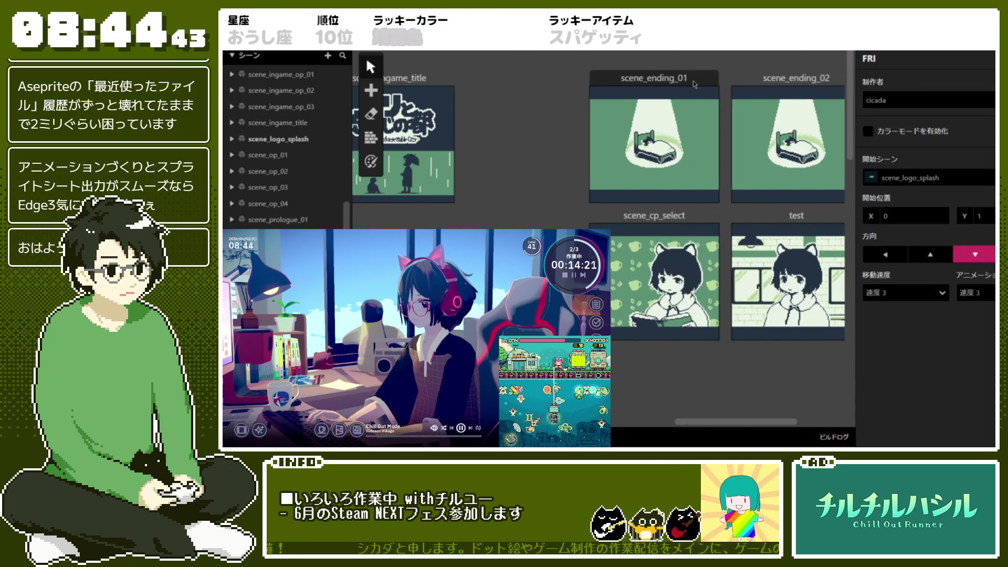
{"action": "scroll", "coordinate": [695, 84], "scroll_direction": "down", "scroll_amount": 3}
{"action": "scroll", "coordinate": [695, 84], "scroll_direction": "up", "scroll_amount": 3}
{"action": "scroll", "coordinate": [694, 84], "scroll_direction": "right", "scroll_amount": 2}
{"action": "scroll", "coordinate": [694, 84], "scroll_direction": "right", "scroll_amount": 2}
{"action": "left_click_drag", "start_coordinate": [695, 84], "coordinate": [681, 84]}
{"action": "left_click_drag", "start_coordinate": [782, 83], "coordinate": [756, 63]}
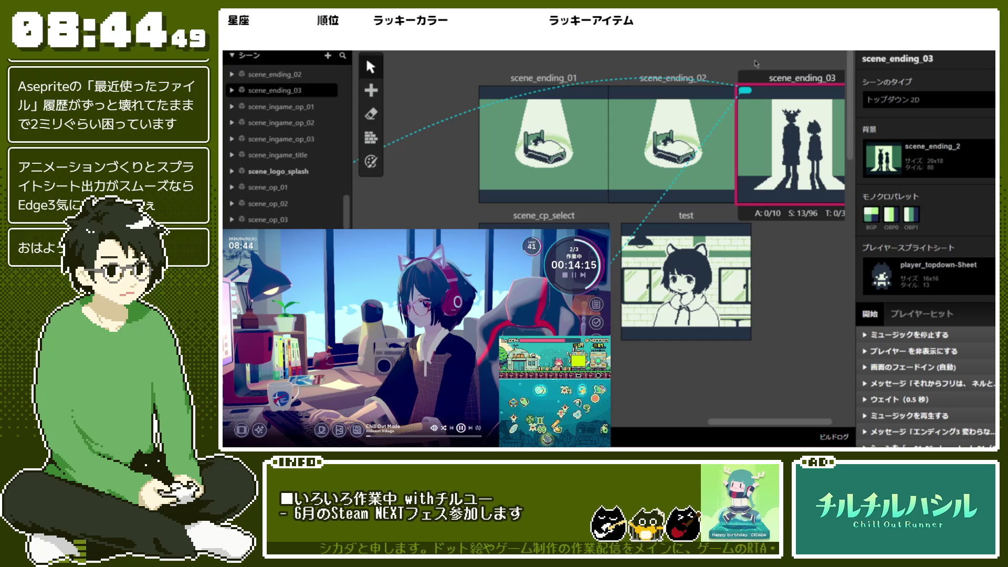
Step: Pan the world view to the prologue row and inspect scene_prologue_01 and scene_prologue_02's events
{"action": "scroll", "coordinate": [594, 195], "scroll_direction": "right", "scroll_amount": 2}
{"action": "scroll", "coordinate": [594, 195], "scroll_direction": "down", "scroll_amount": 5}
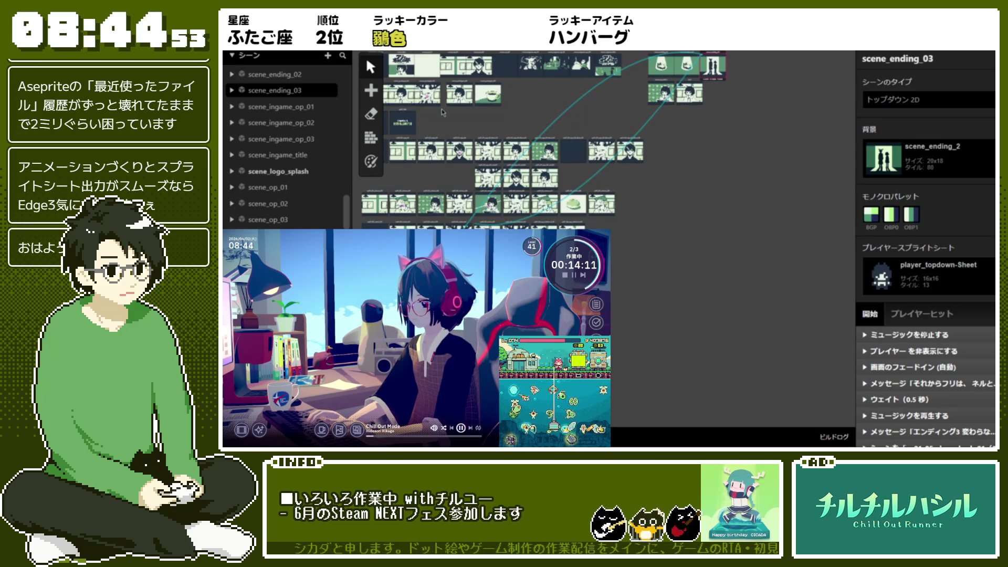
{"action": "scroll", "coordinate": [488, 85], "scroll_direction": "up", "scroll_amount": 5}
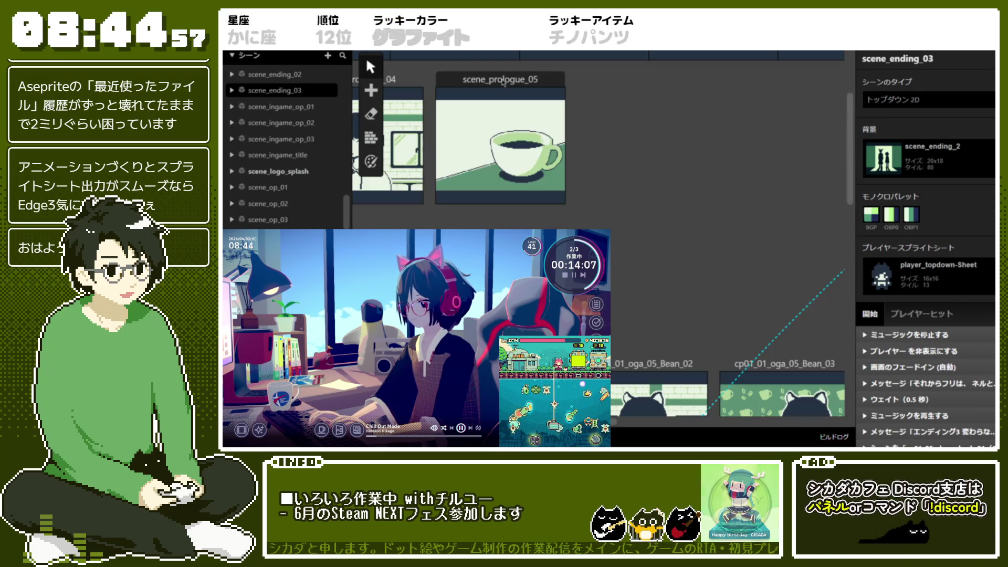
{"action": "scroll", "coordinate": [502, 82], "scroll_direction": "up", "scroll_amount": 3}
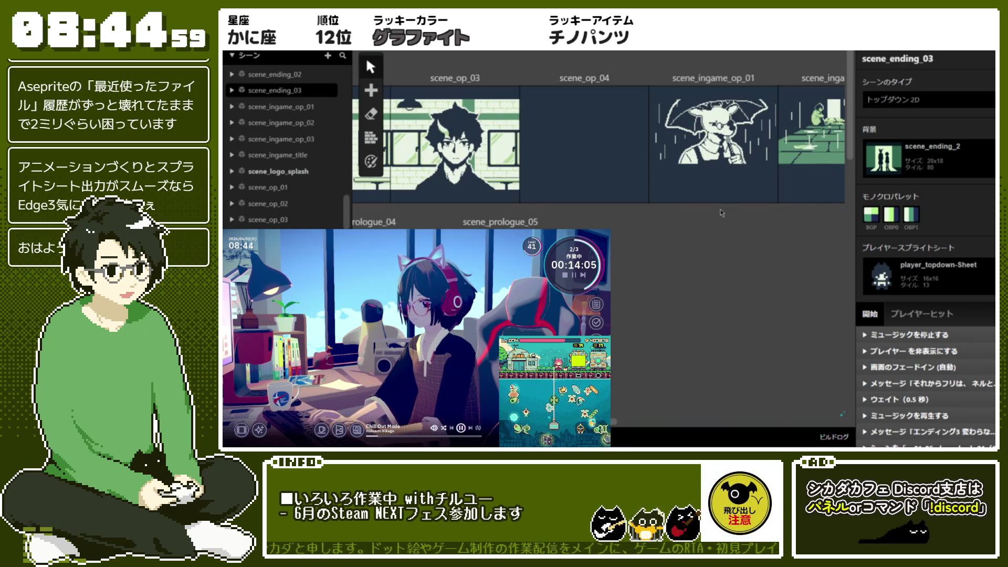
{"action": "scroll", "coordinate": [761, 195], "scroll_direction": "left", "scroll_amount": 3}
{"action": "scroll", "coordinate": [722, 213], "scroll_direction": "left", "scroll_amount": 5}
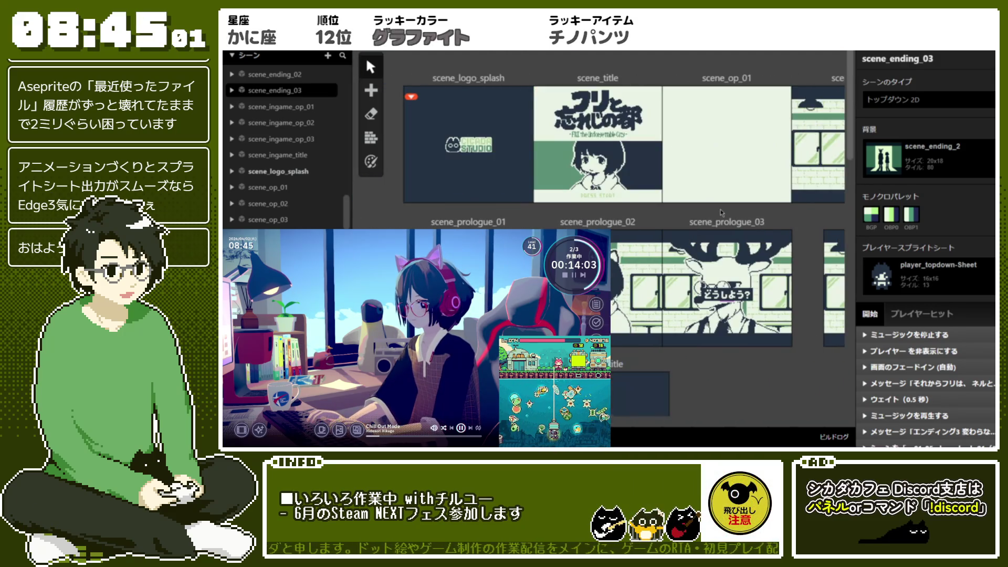
{"action": "scroll", "coordinate": [722, 213], "scroll_direction": "up", "scroll_amount": 2}
{"action": "scroll", "coordinate": [624, 210], "scroll_direction": "down", "scroll_amount": 5}
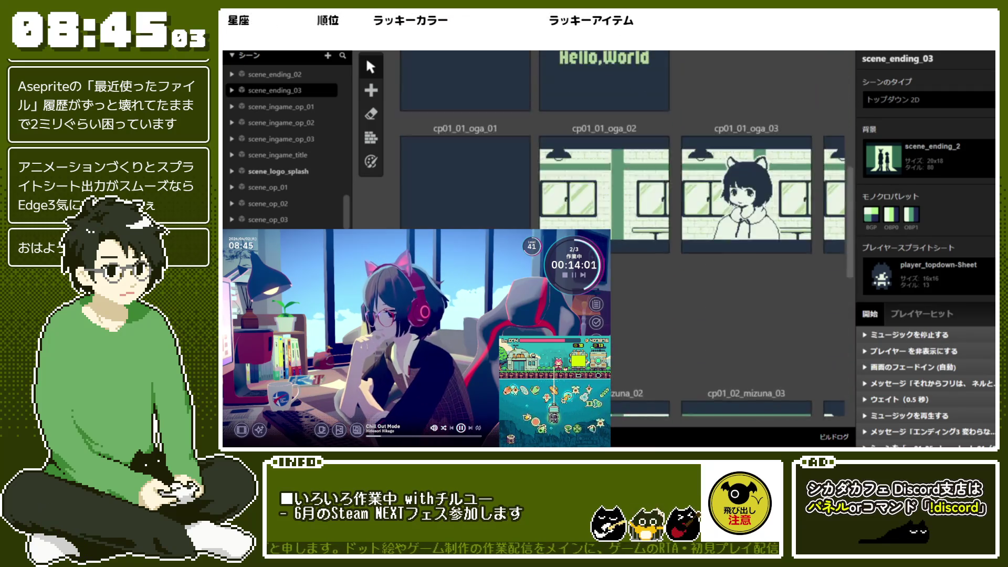
{"action": "scroll", "coordinate": [625, 210], "scroll_direction": "up", "scroll_amount": 3}
{"action": "left_click", "coordinate": [467, 210]}
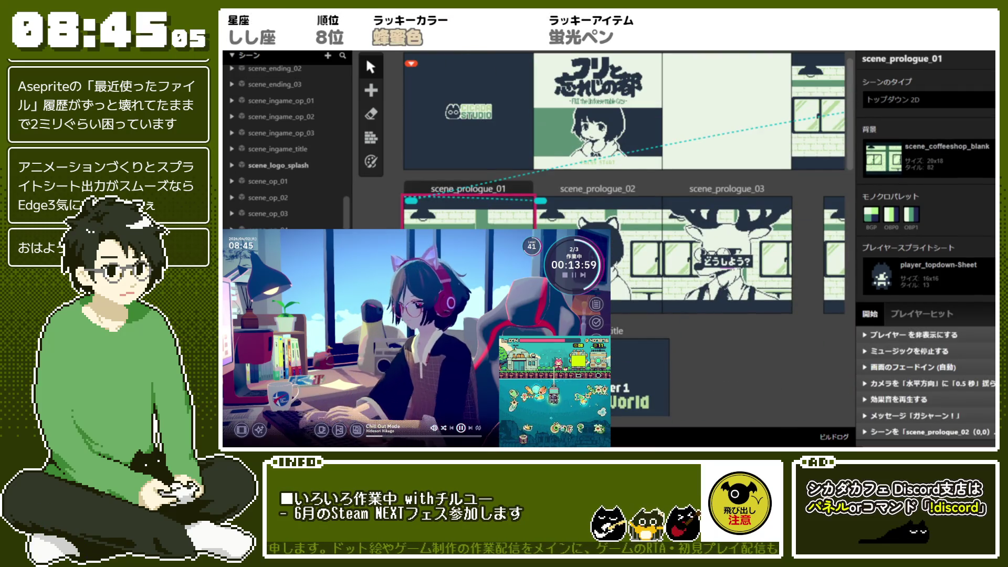
{"action": "left_click", "coordinate": [621, 258]}
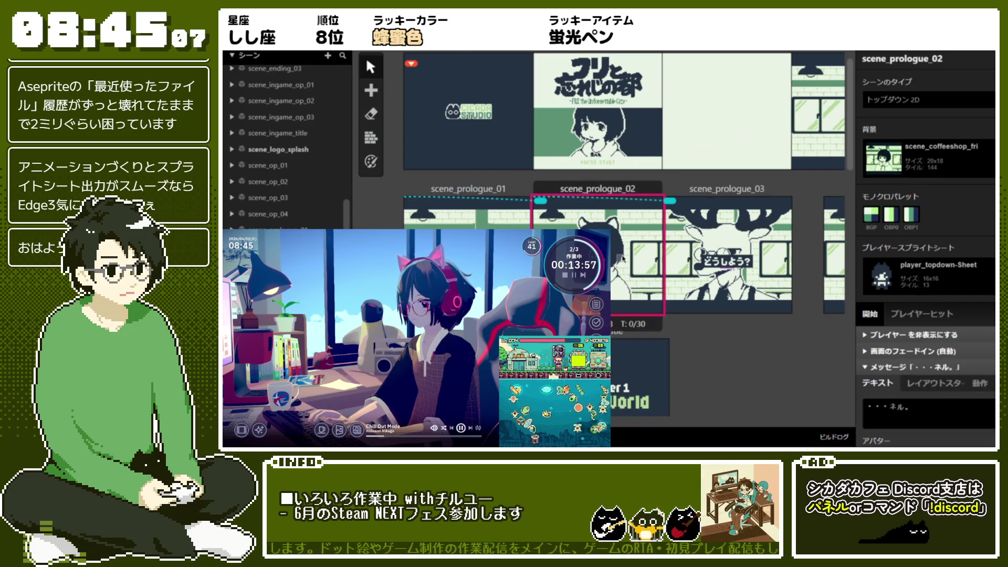
{"action": "left_click", "coordinate": [893, 367]}
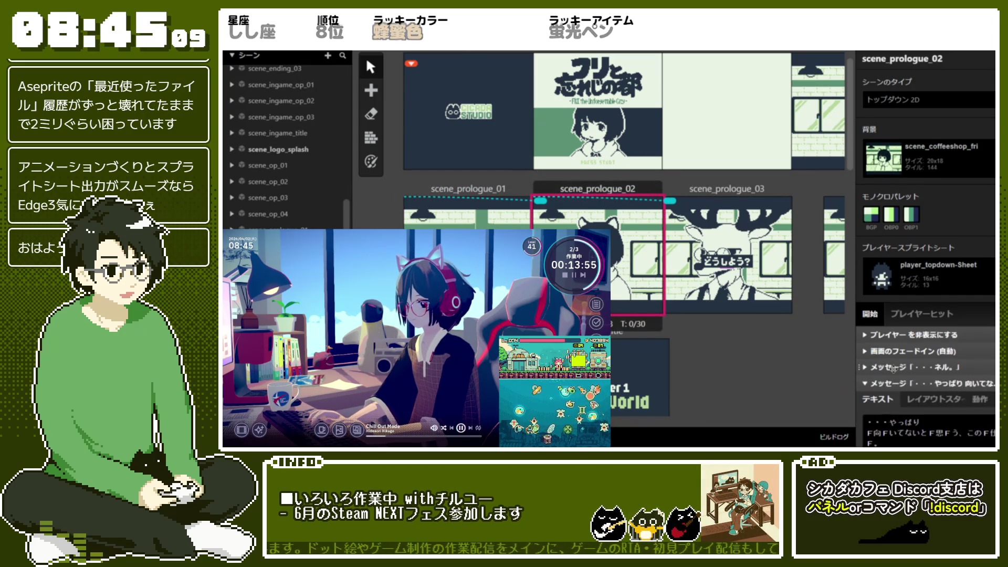
Step: Inspect scene_prologue_03's events, then bring up scene_prologue_04's event list
{"action": "left_click", "coordinate": [780, 262]}
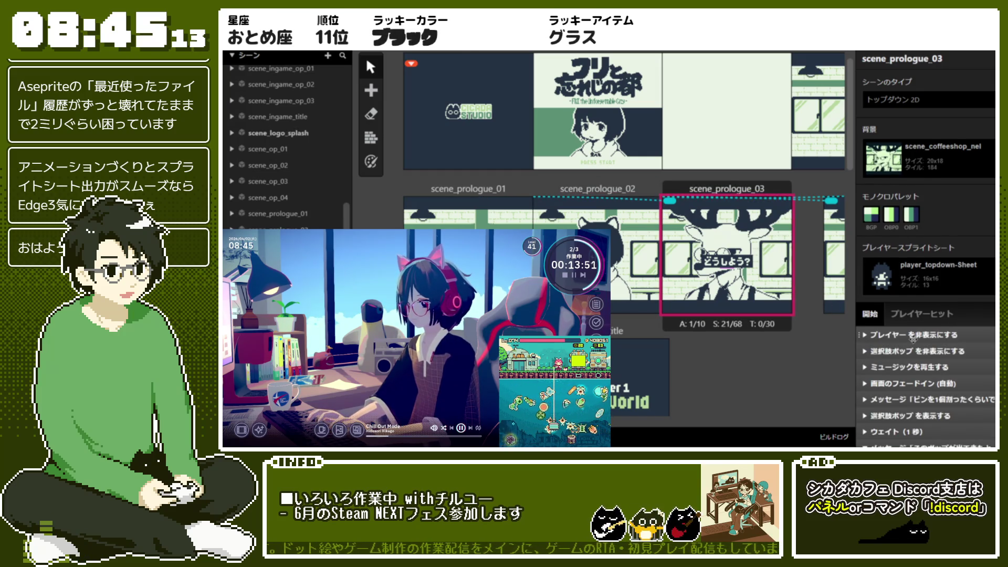
{"action": "scroll", "coordinate": [913, 339], "scroll_direction": "down", "scroll_amount": 5}
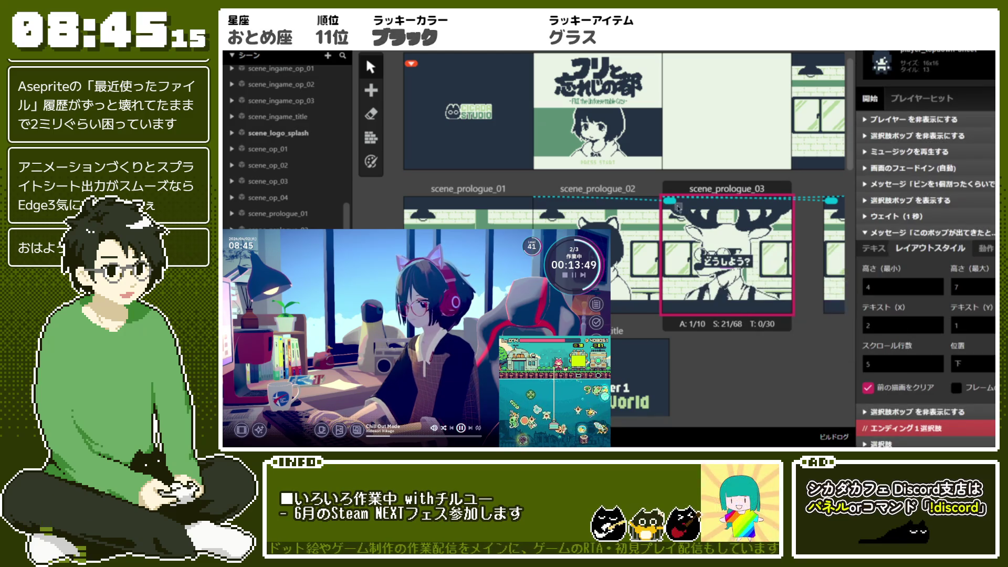
{"action": "left_click", "coordinate": [886, 234]}
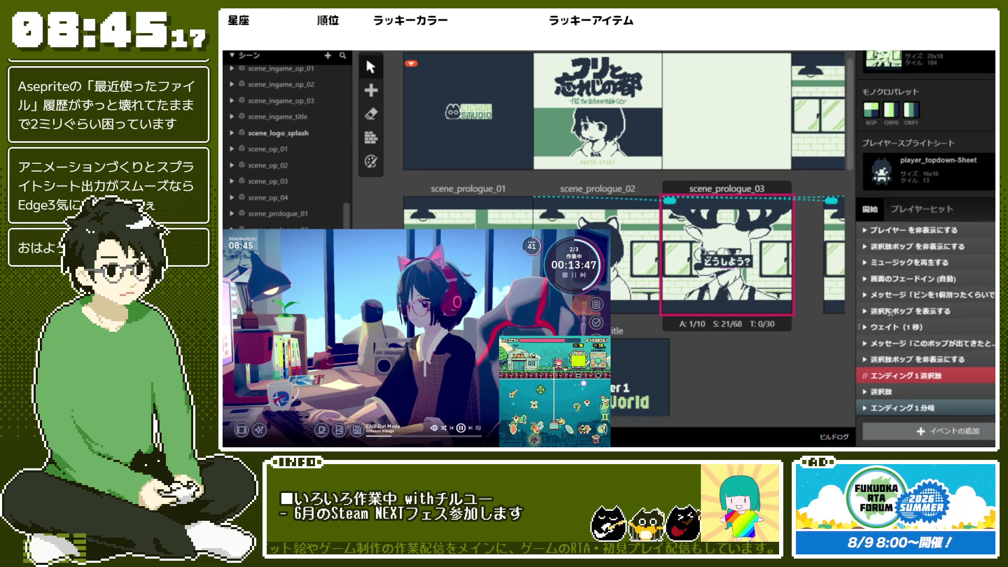
{"action": "scroll", "coordinate": [783, 208], "scroll_direction": "right", "scroll_amount": 5}
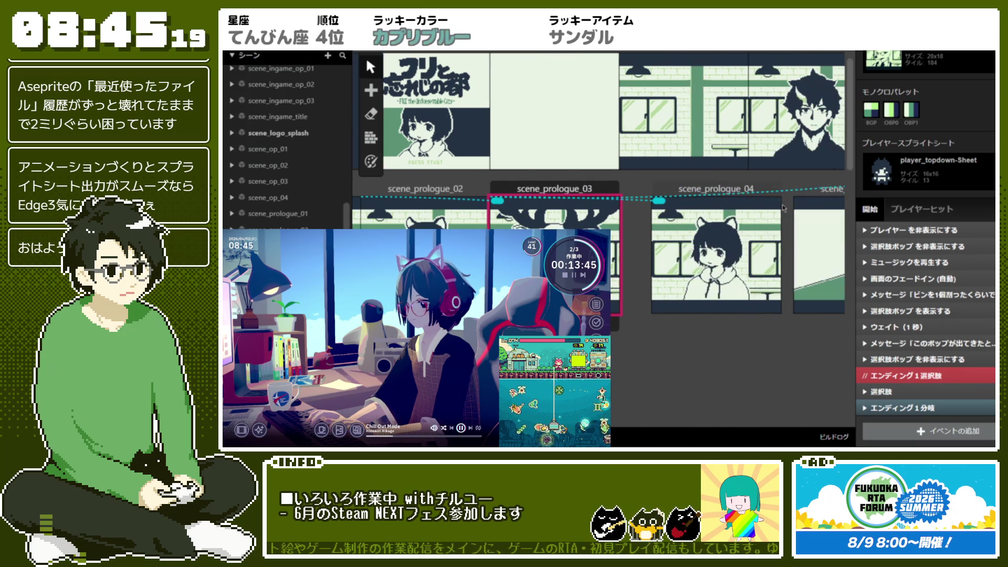
{"action": "left_click", "coordinate": [772, 236]}
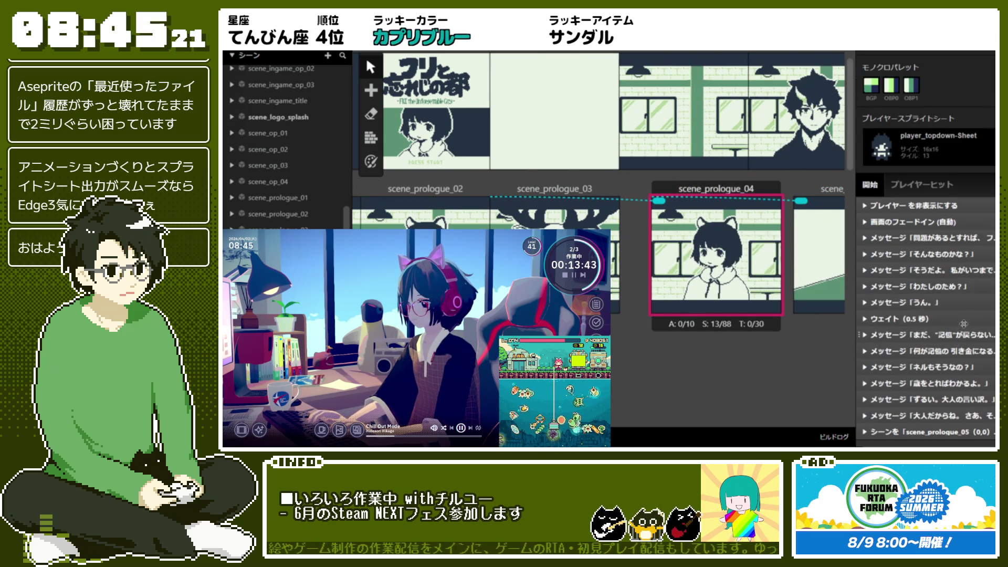
Step: Check the そんなものかな？ message's opening speed and presets, leaving it at デフォルト
{"action": "scroll", "coordinate": [964, 324], "scroll_direction": "down", "scroll_amount": 1}
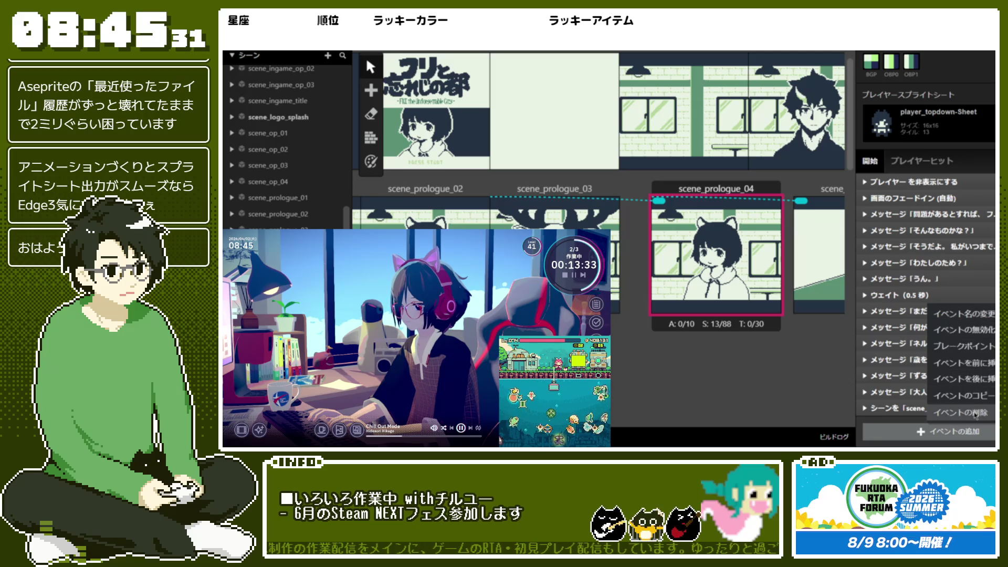
{"action": "scroll", "coordinate": [978, 393], "scroll_direction": "up", "scroll_amount": 1}
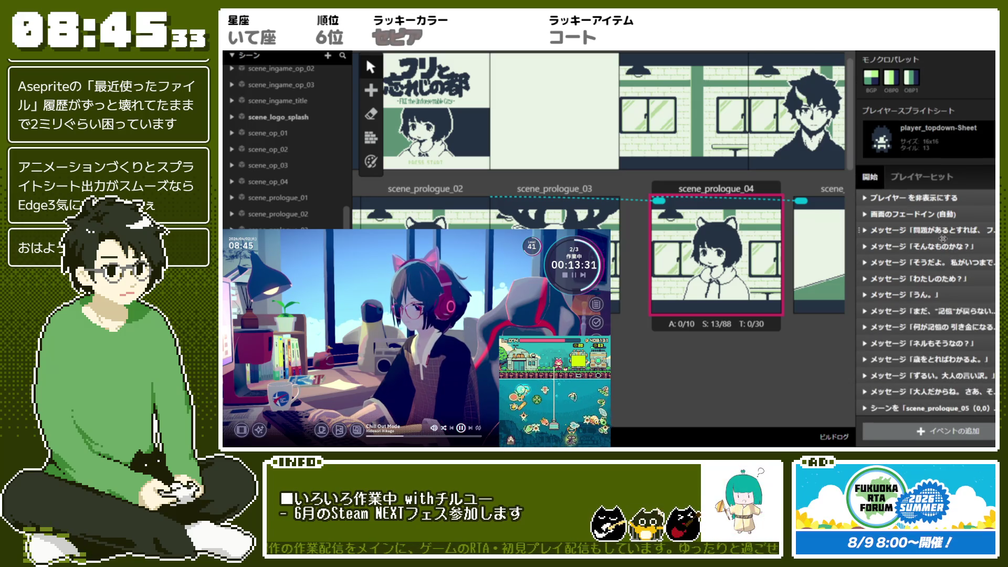
{"action": "left_click", "coordinate": [943, 245]}
{"action": "left_click", "coordinate": [976, 247]}
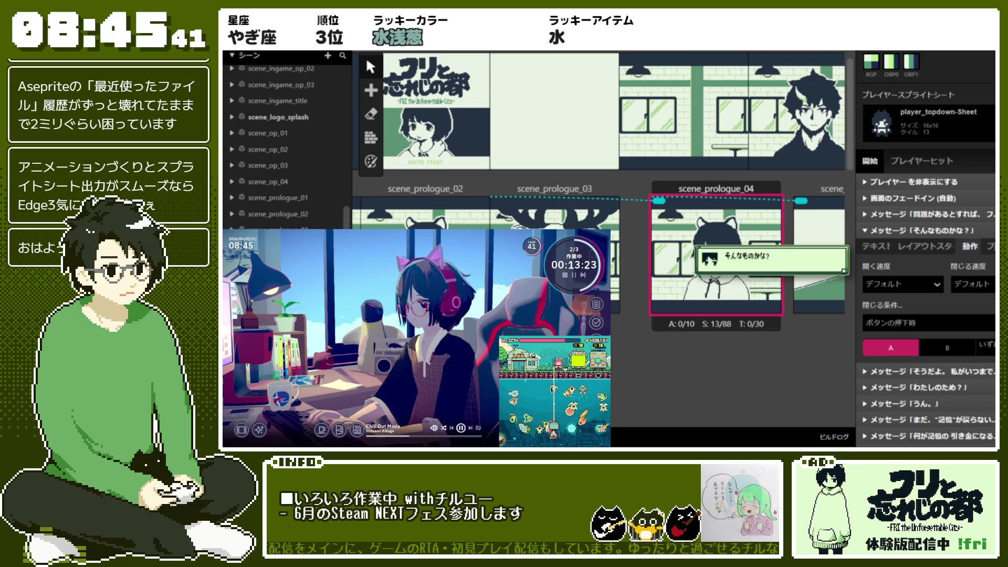
{"action": "left_click", "coordinate": [925, 285]}
{"action": "left_click", "coordinate": [925, 286]}
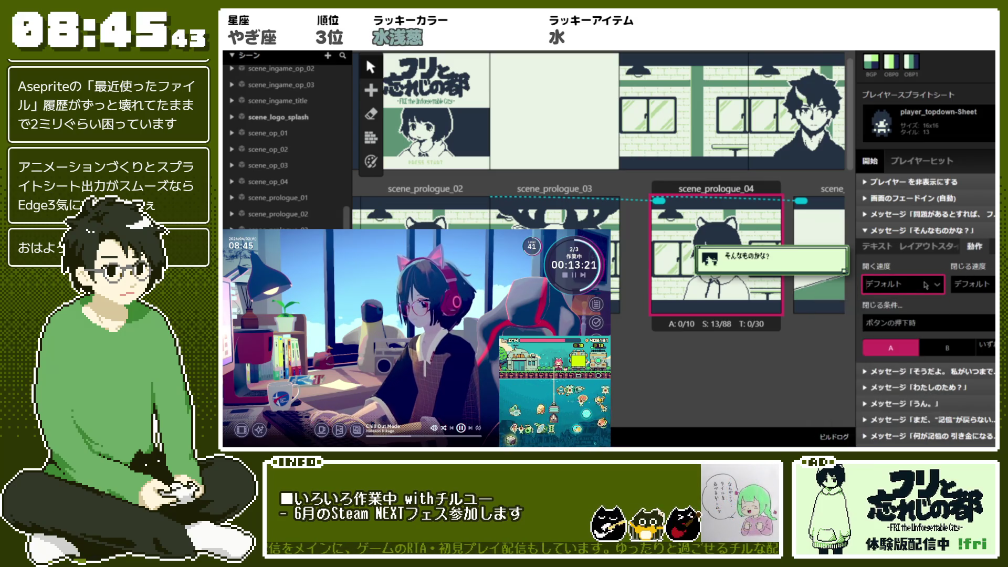
{"action": "left_click", "coordinate": [972, 249]}
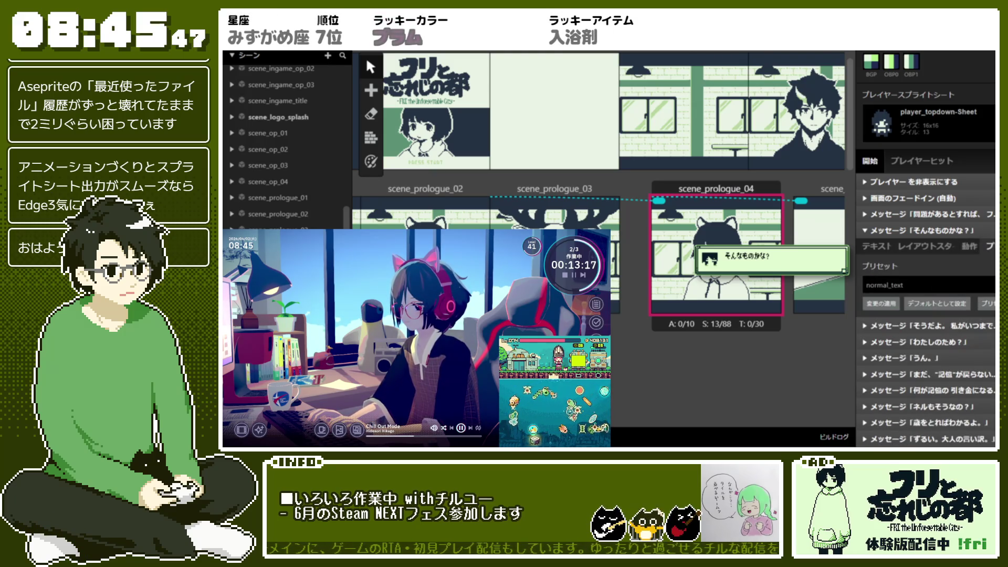
{"action": "left_click", "coordinate": [973, 250]}
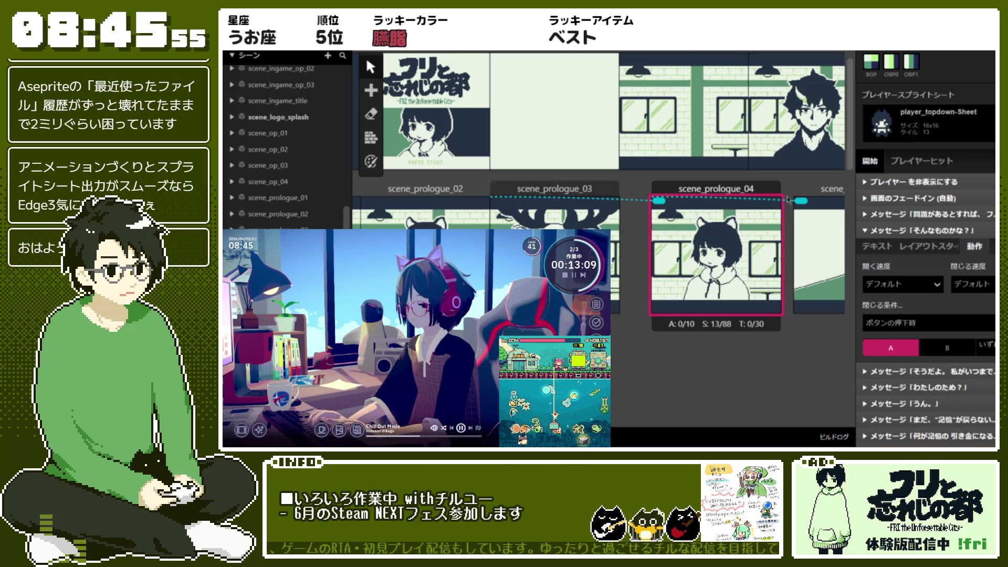
Step: Review scene_prologue_04's first message speed, preset and layout so it opens and closes instantly (瞬時)
{"action": "left_click", "coordinate": [940, 218]}
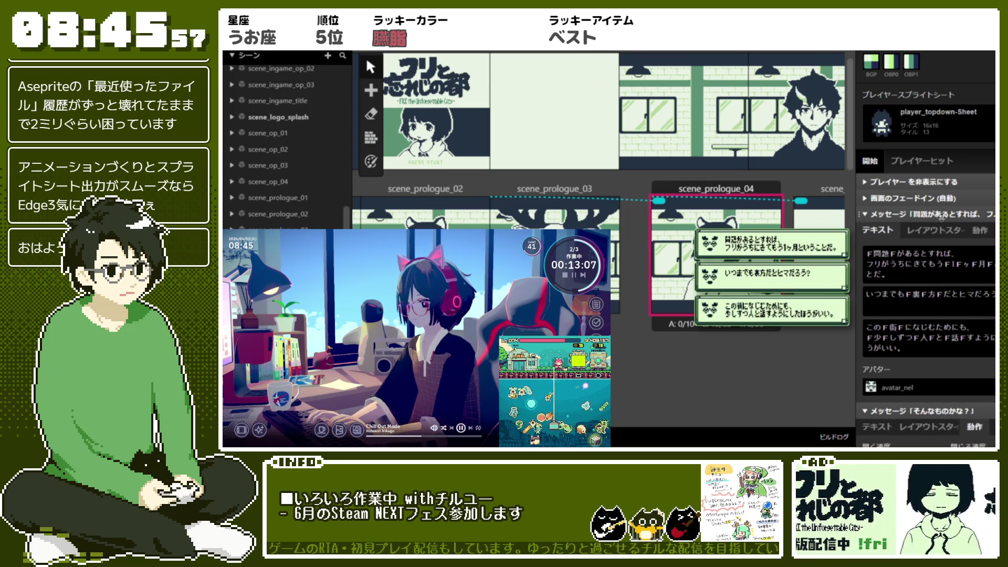
{"action": "left_click", "coordinate": [975, 231]}
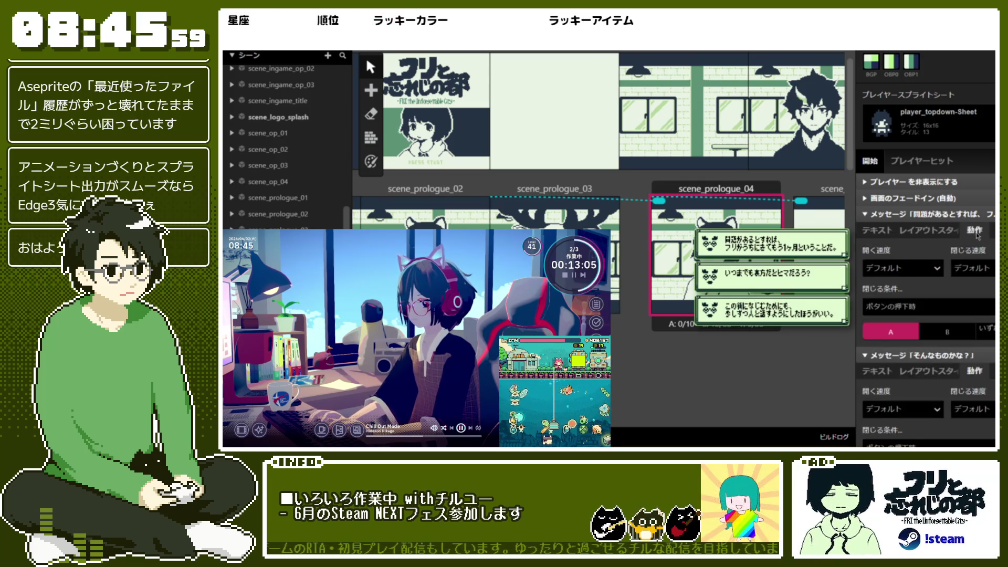
{"action": "left_click", "coordinate": [987, 230]}
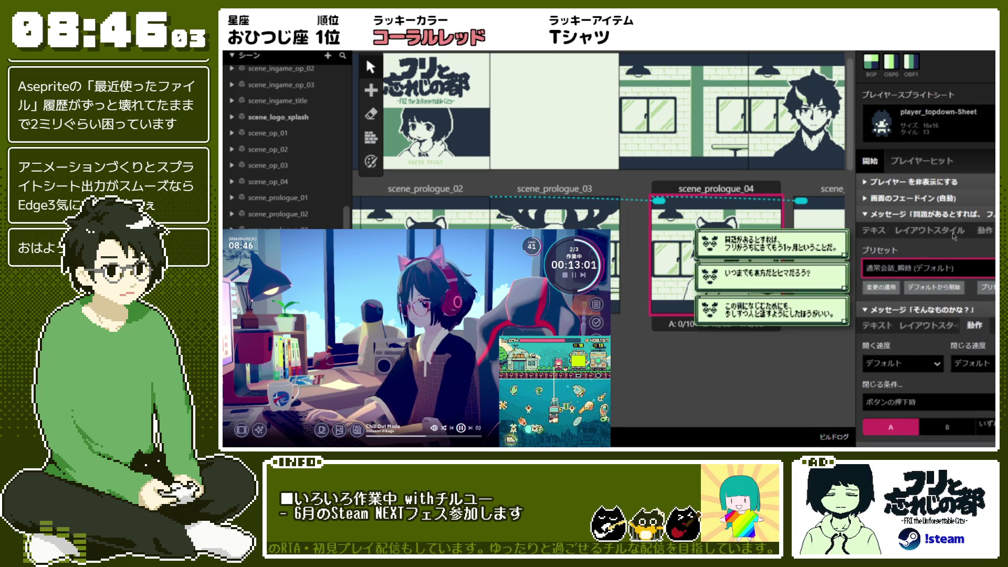
{"action": "left_click", "coordinate": [986, 229]}
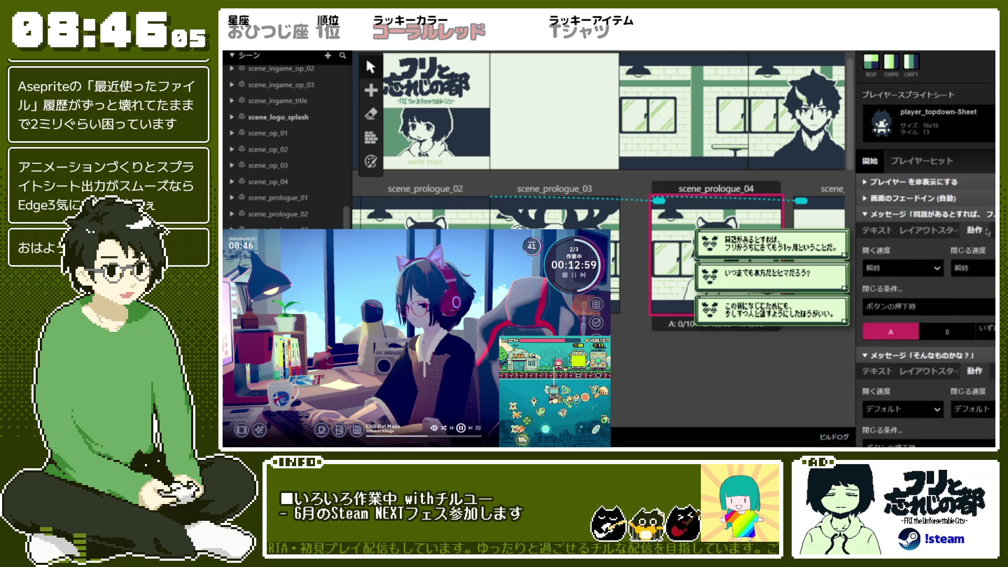
{"action": "left_click", "coordinate": [940, 231]}
{"action": "left_click", "coordinate": [975, 230]}
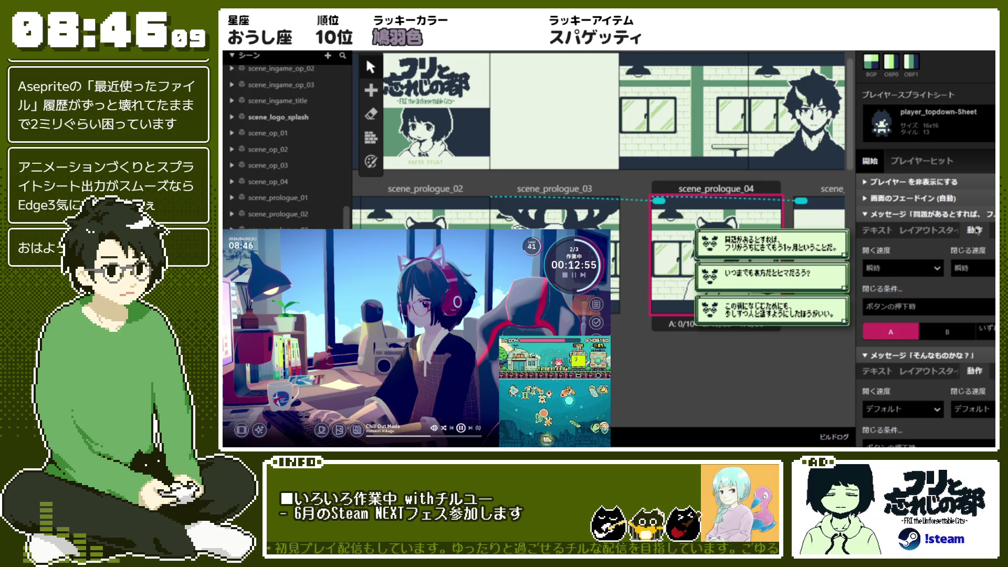
{"action": "left_click", "coordinate": [927, 233]}
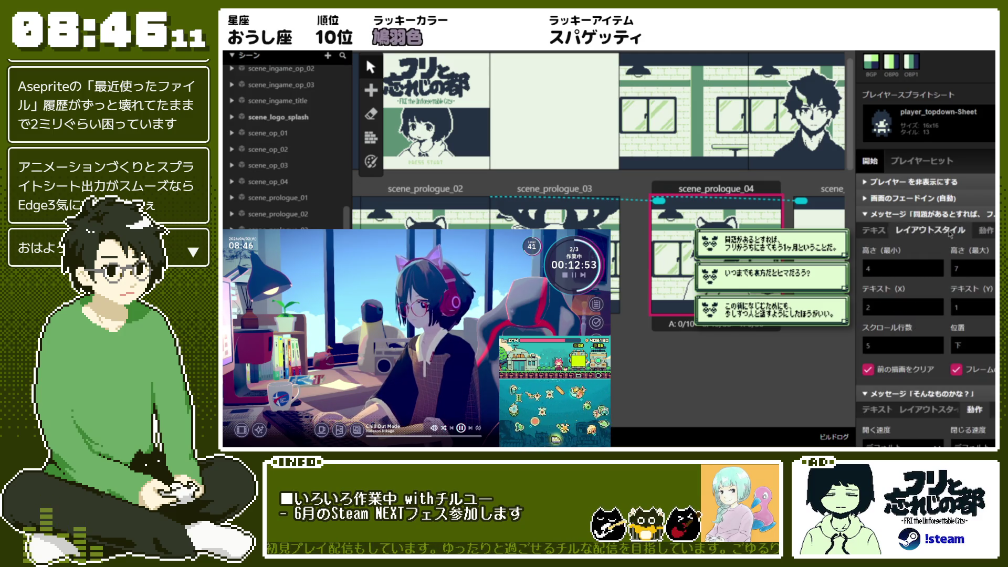
{"action": "left_click", "coordinate": [887, 237]}
Step: Confirm そんなものかな？ uses the 通常会話_瞬時(デフォルト) preset, then scroll the world view left
{"action": "left_click", "coordinate": [907, 216]}
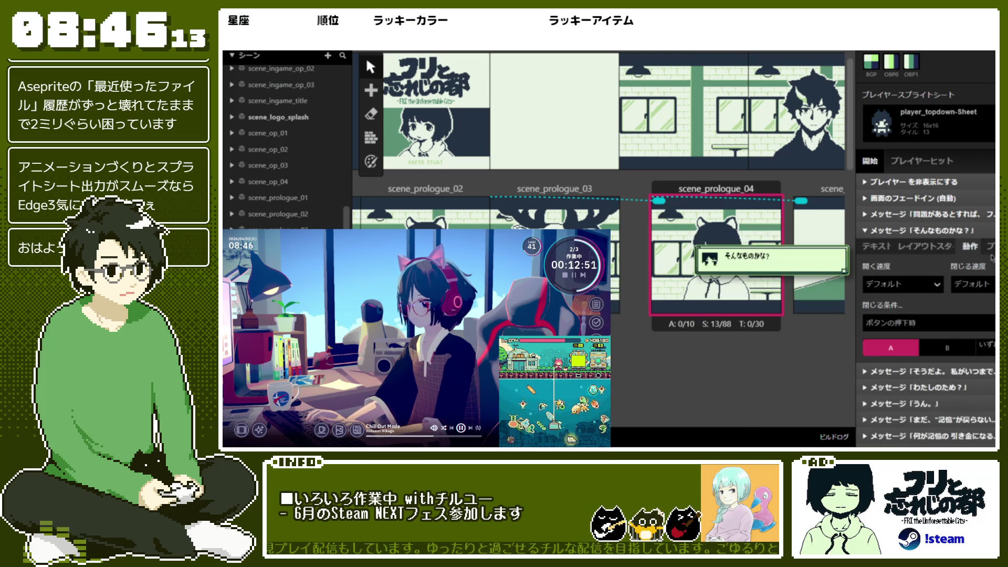
{"action": "left_click", "coordinate": [943, 244]}
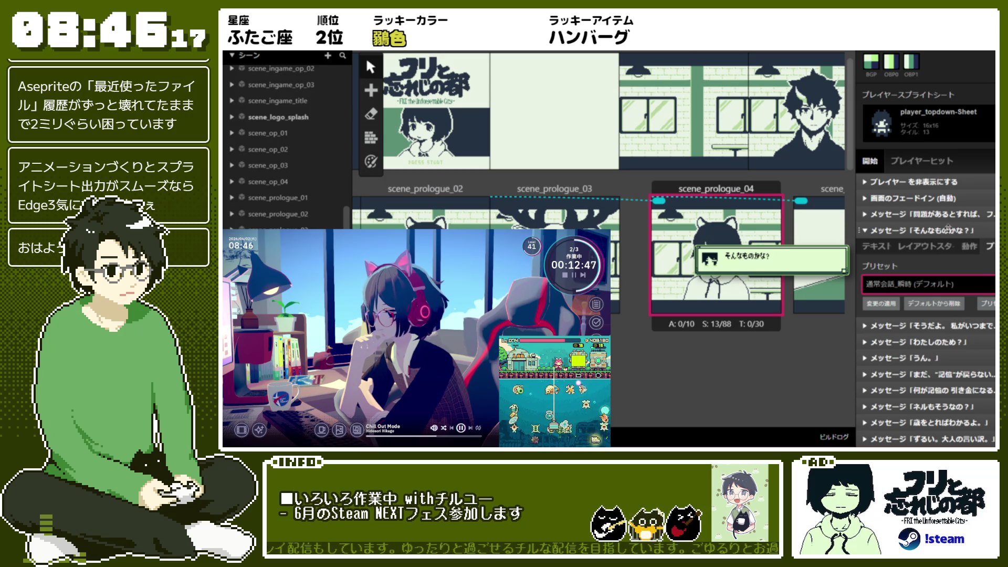
{"action": "left_click", "coordinate": [673, 288]}
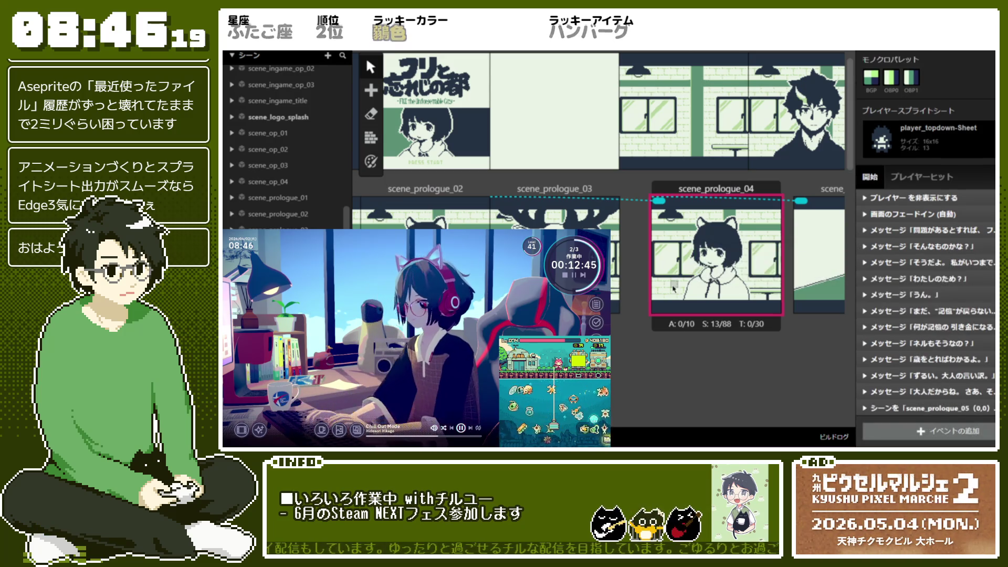
{"action": "scroll", "coordinate": [655, 268], "scroll_direction": "left", "scroll_amount": 5}
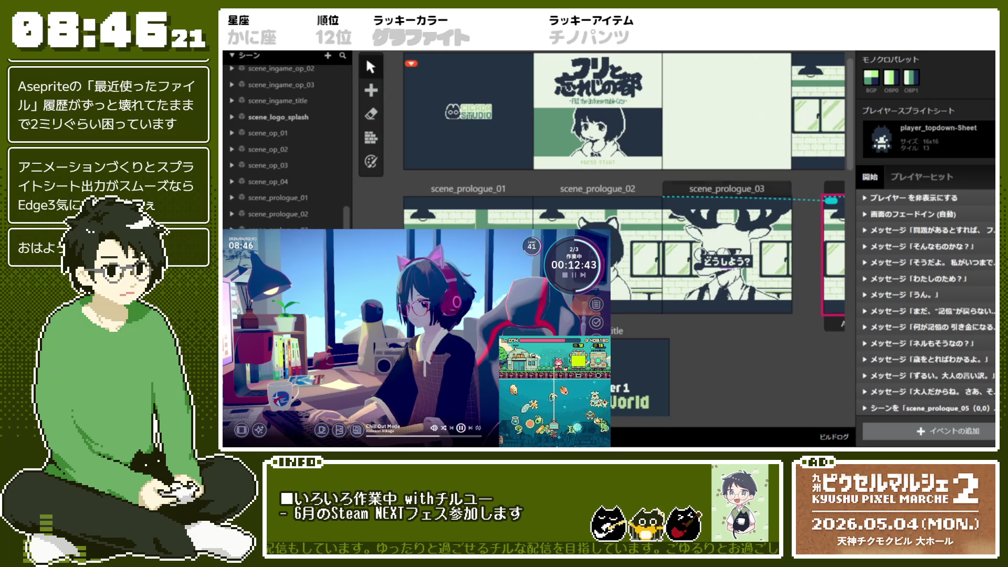
Step: In scene_prologue_02, set the ・・・ネル。 message's opening speed to 速度 2
{"action": "left_click", "coordinate": [563, 189]}
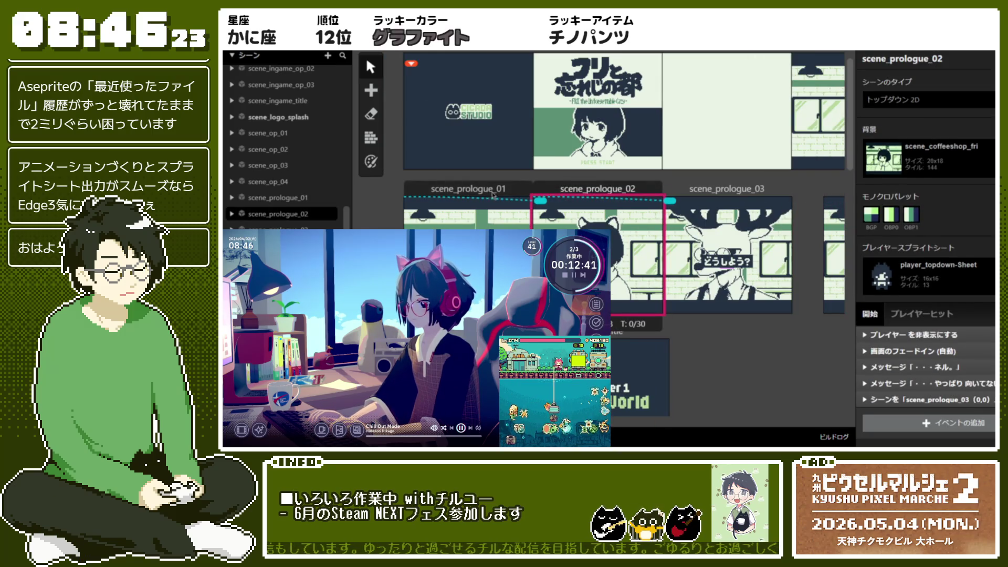
{"action": "left_click", "coordinate": [978, 369]}
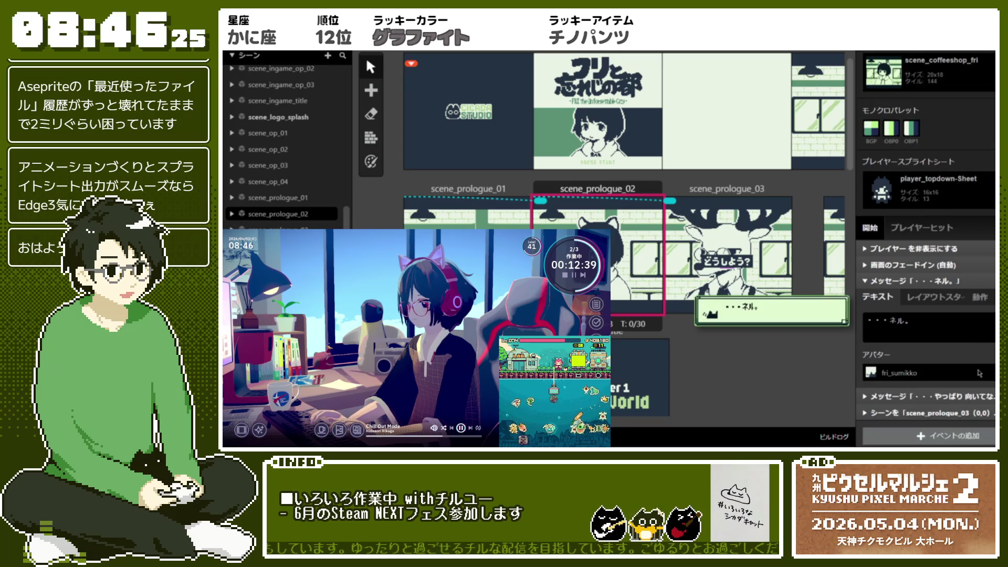
{"action": "scroll", "coordinate": [945, 315], "scroll_direction": "down", "scroll_amount": 2}
{"action": "left_click", "coordinate": [972, 314]}
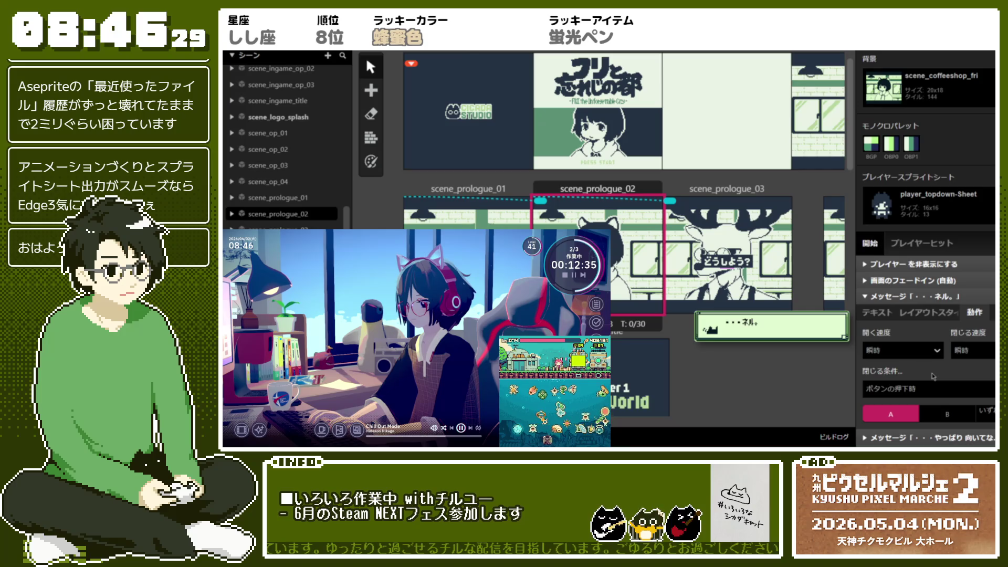
{"action": "left_click", "coordinate": [927, 351]}
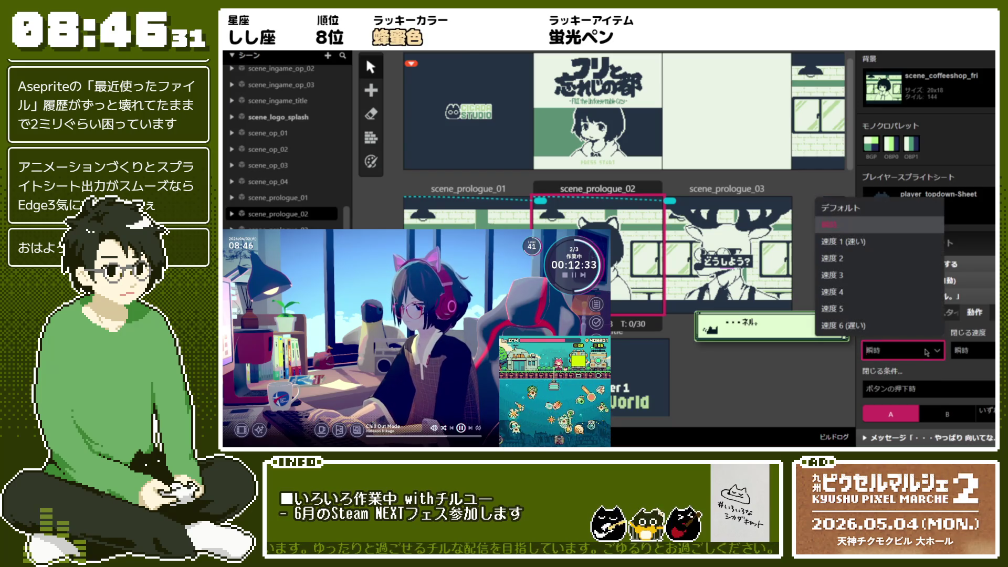
{"action": "left_click", "coordinate": [945, 316]}
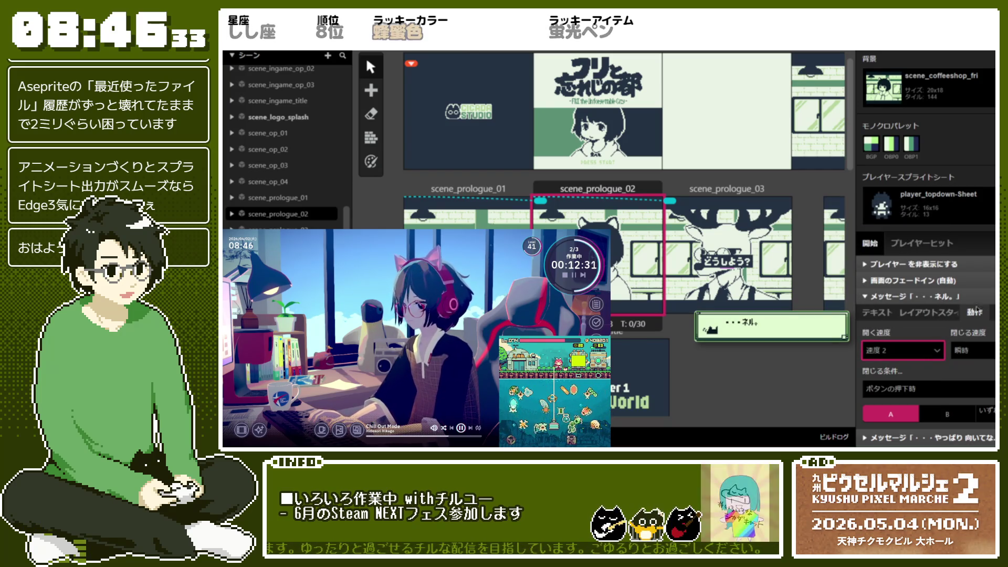
{"action": "left_click", "coordinate": [949, 298]}
Step: Set the following message's closing speed to 速度 1 (速い)
{"action": "left_click", "coordinate": [934, 381]}
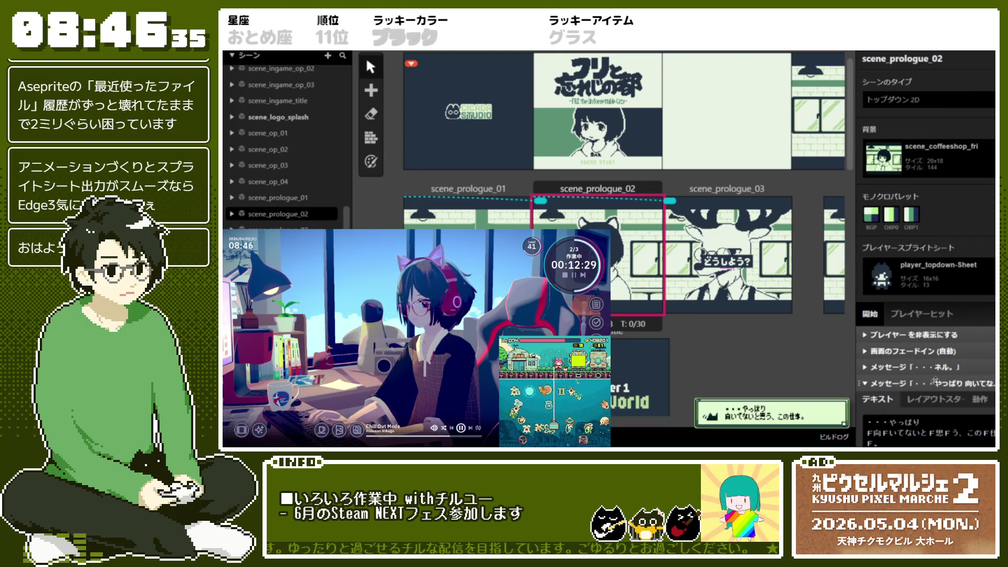
{"action": "scroll", "coordinate": [978, 311], "scroll_direction": "down", "scroll_amount": 2}
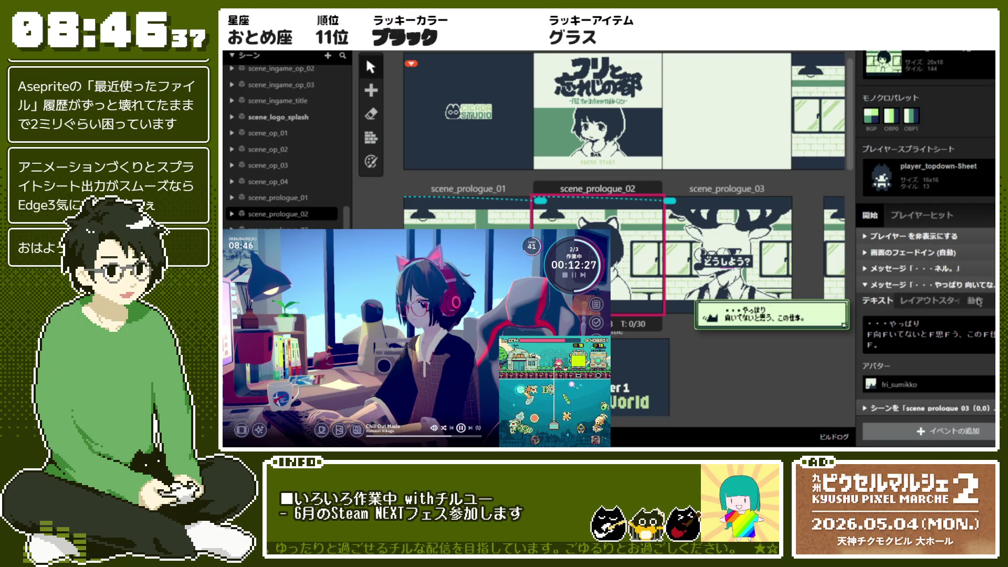
{"action": "left_click", "coordinate": [975, 301]}
{"action": "left_click", "coordinate": [971, 339]}
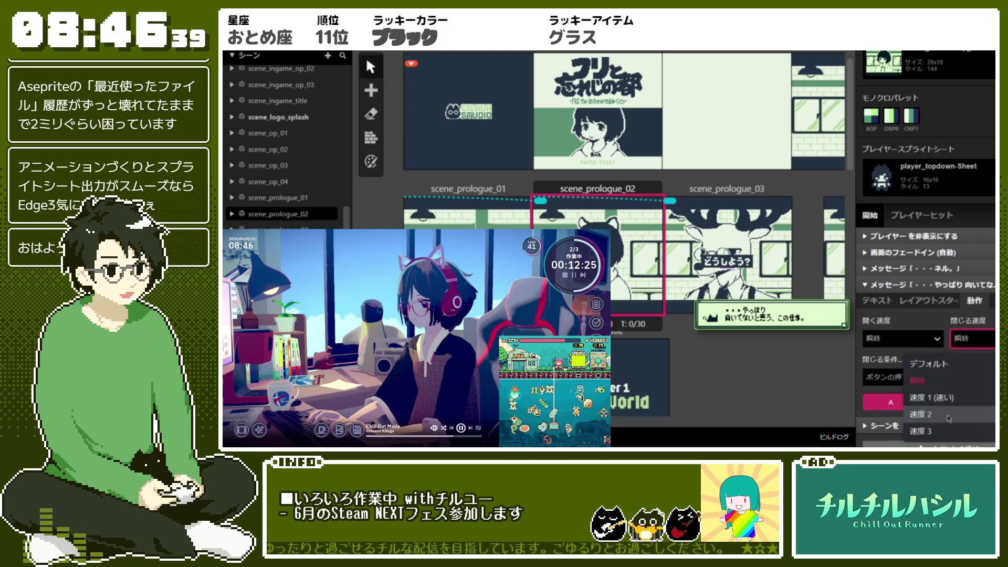
{"action": "left_click", "coordinate": [945, 397]}
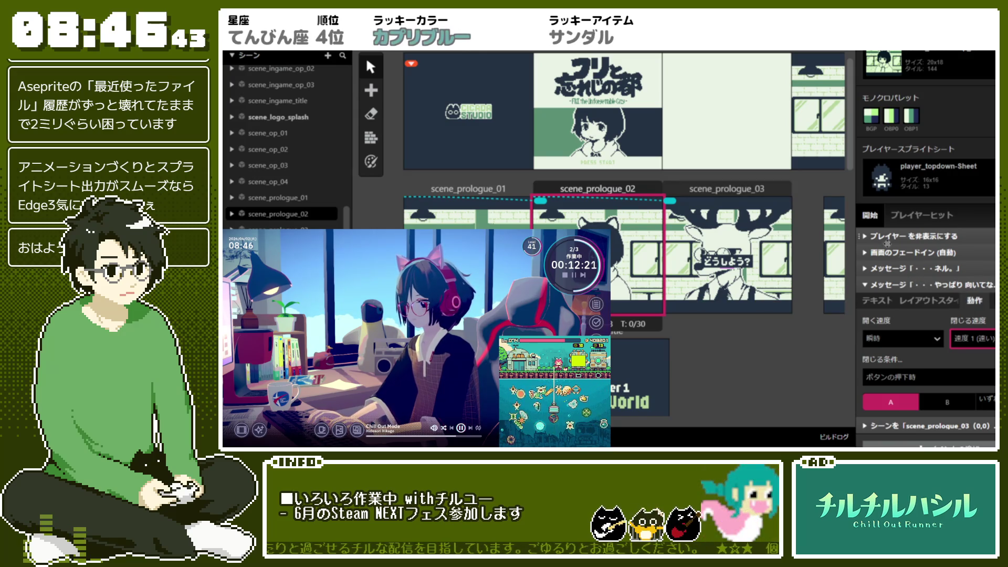
{"action": "left_click", "coordinate": [914, 285]}
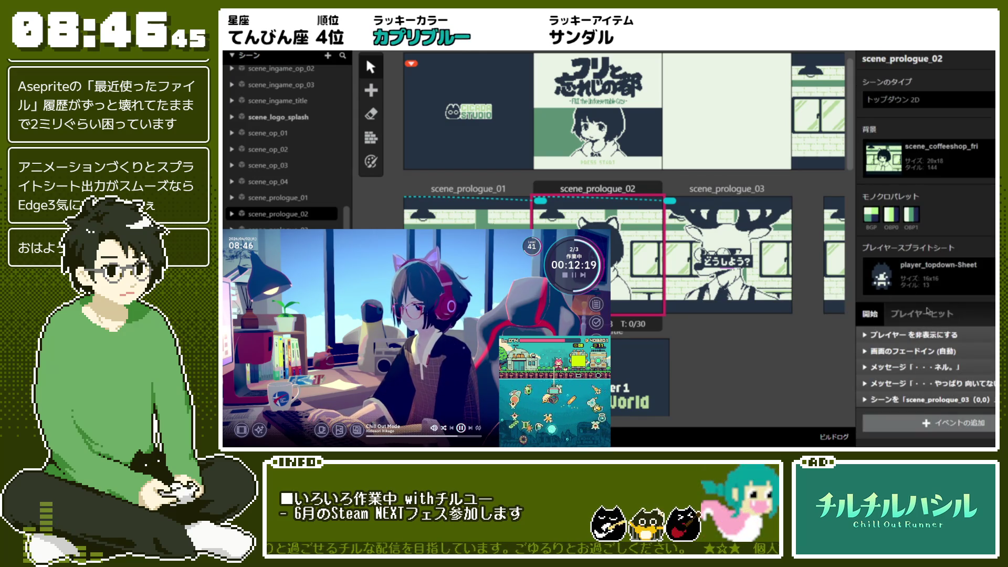
Step: Change the ・・・ネル。 message's opening speed to 速度 1 (速い)
{"action": "left_click", "coordinate": [957, 365]}
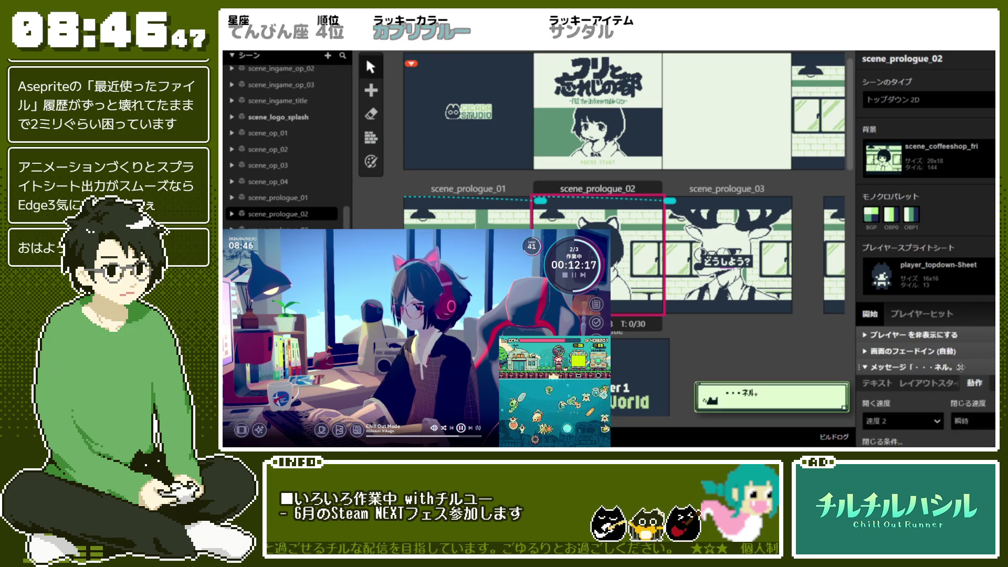
{"action": "left_click", "coordinate": [930, 307]}
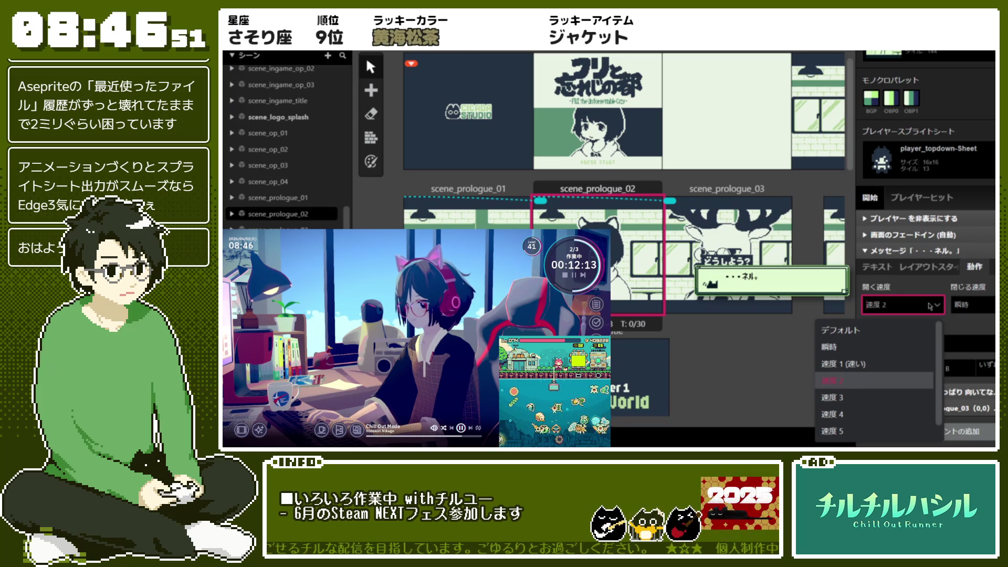
{"action": "left_click", "coordinate": [930, 307]}
{"action": "left_click", "coordinate": [910, 305]}
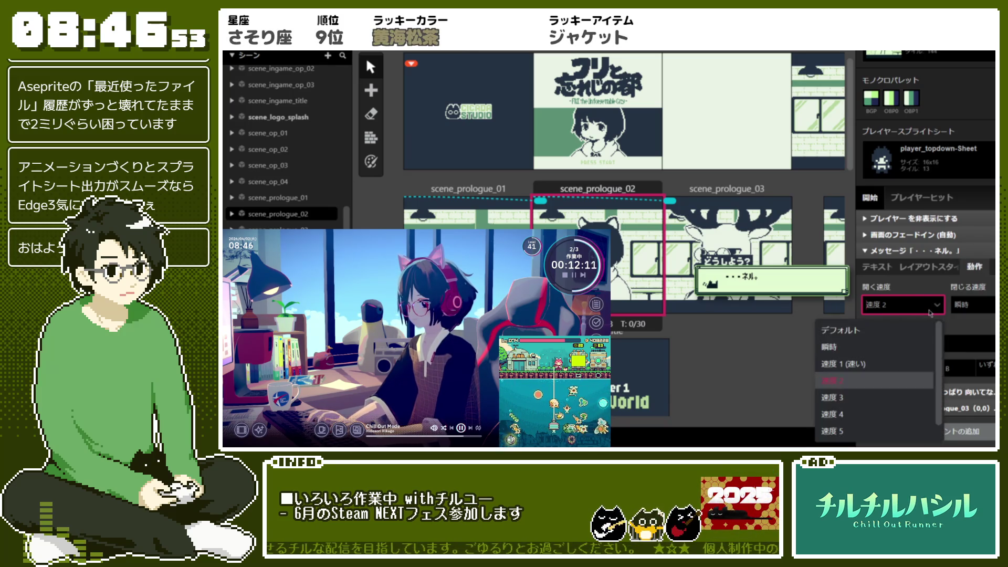
{"action": "left_click", "coordinate": [911, 364]}
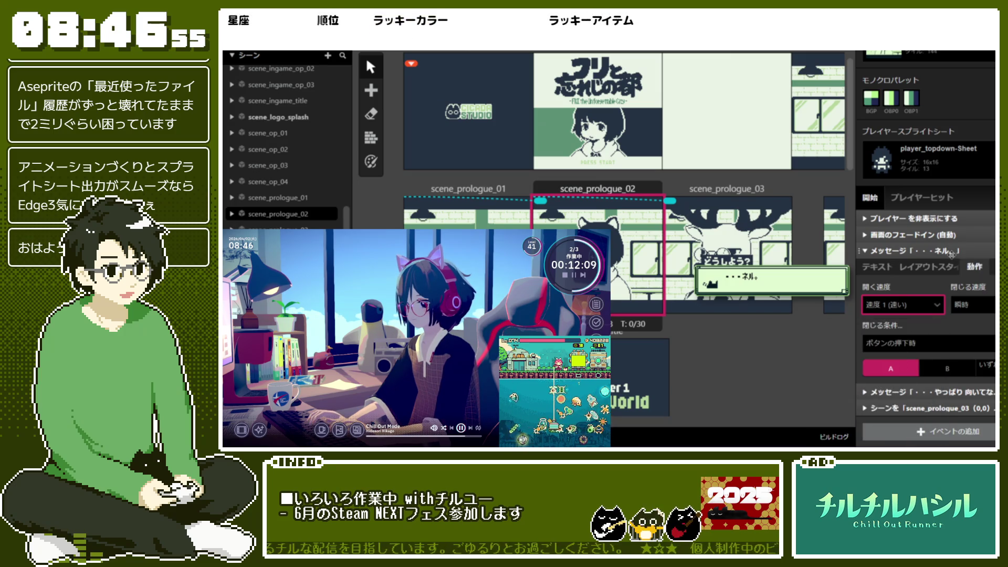
{"action": "left_click", "coordinate": [559, 219]}
{"action": "right_click", "coordinate": [559, 220]}
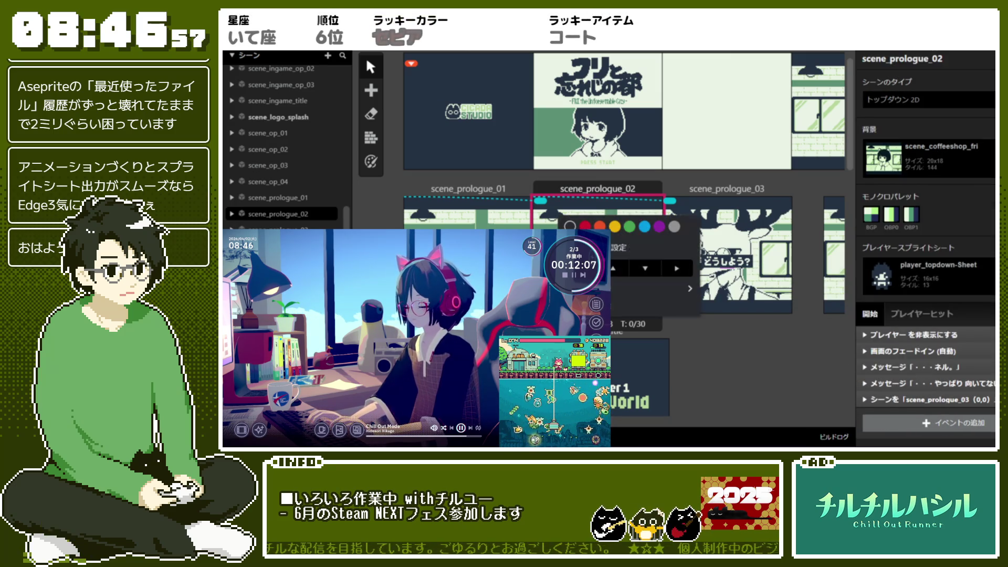
{"action": "key", "text": "Escape"}
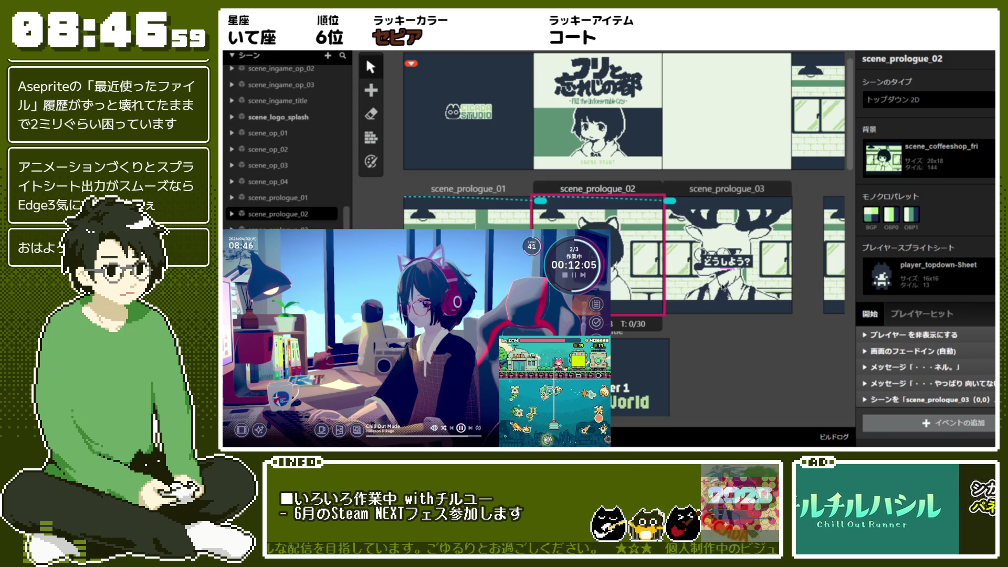
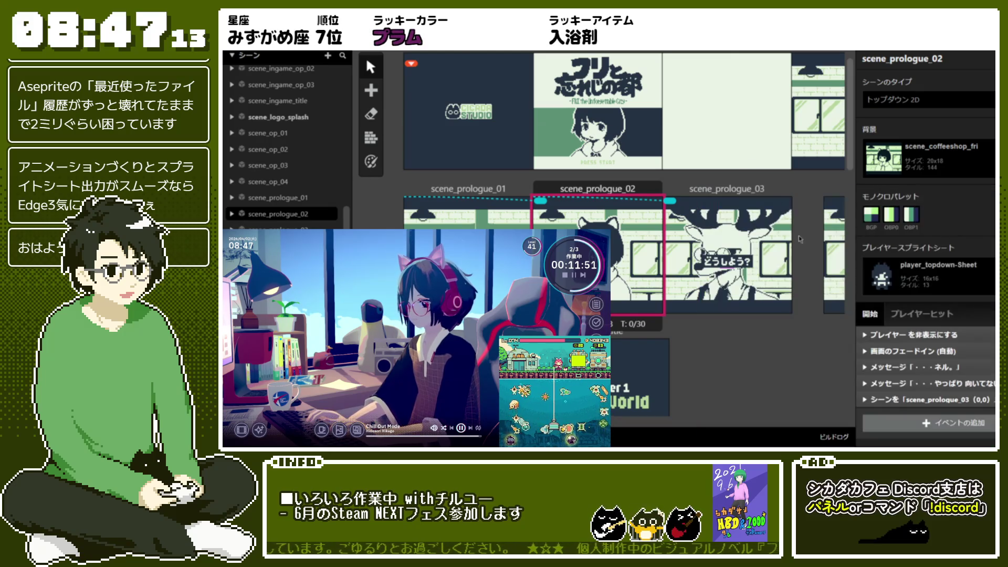
Step: Select scene_prologue_03, expand its first message event, and apply the 通常会話_瞬時 preset
{"action": "left_click", "coordinate": [972, 379]}
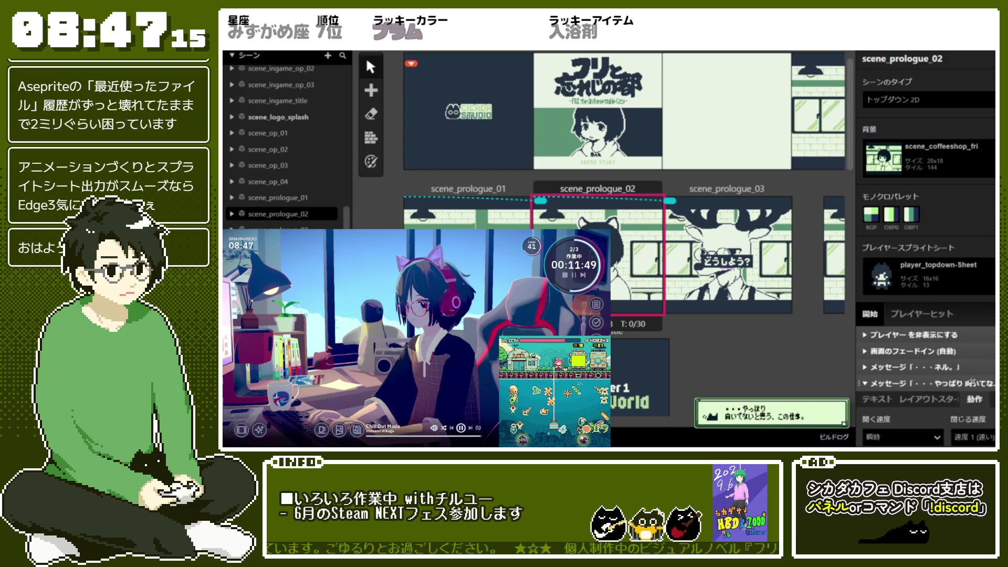
{"action": "scroll", "coordinate": [952, 336], "scroll_direction": "down", "scroll_amount": 2}
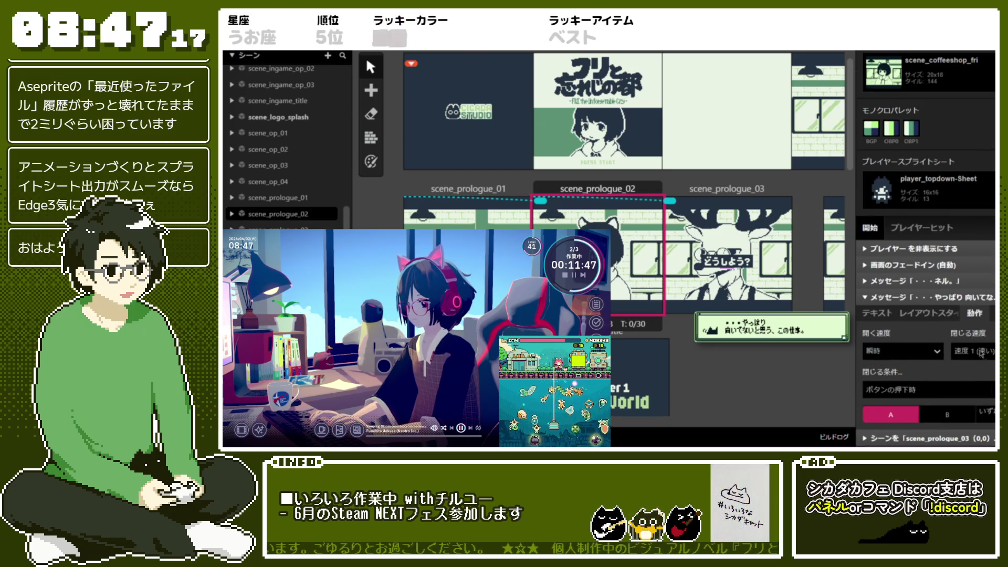
{"action": "left_click", "coordinate": [977, 303]}
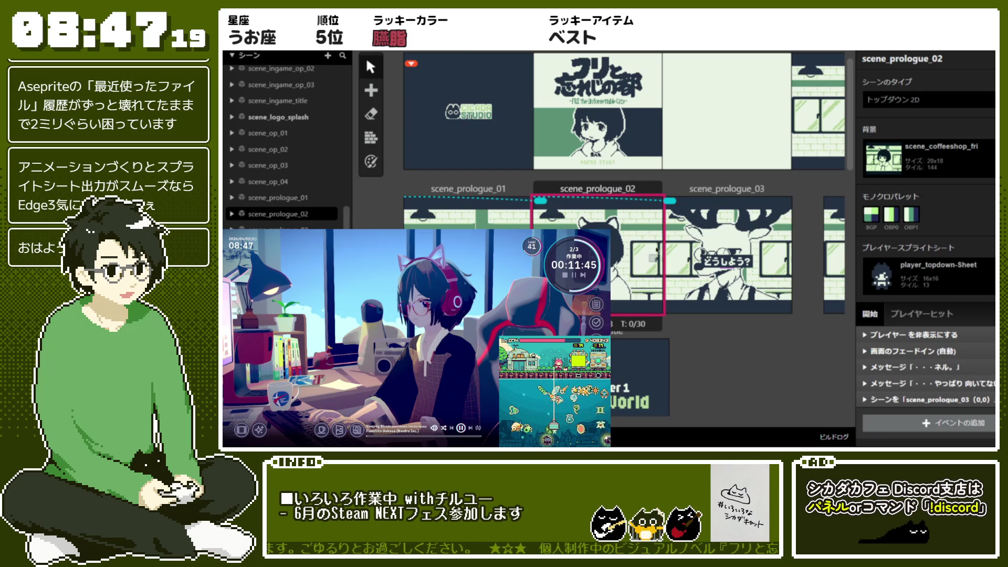
{"action": "left_click", "coordinate": [727, 189]}
{"action": "scroll", "coordinate": [899, 310], "scroll_direction": "down", "scroll_amount": 2}
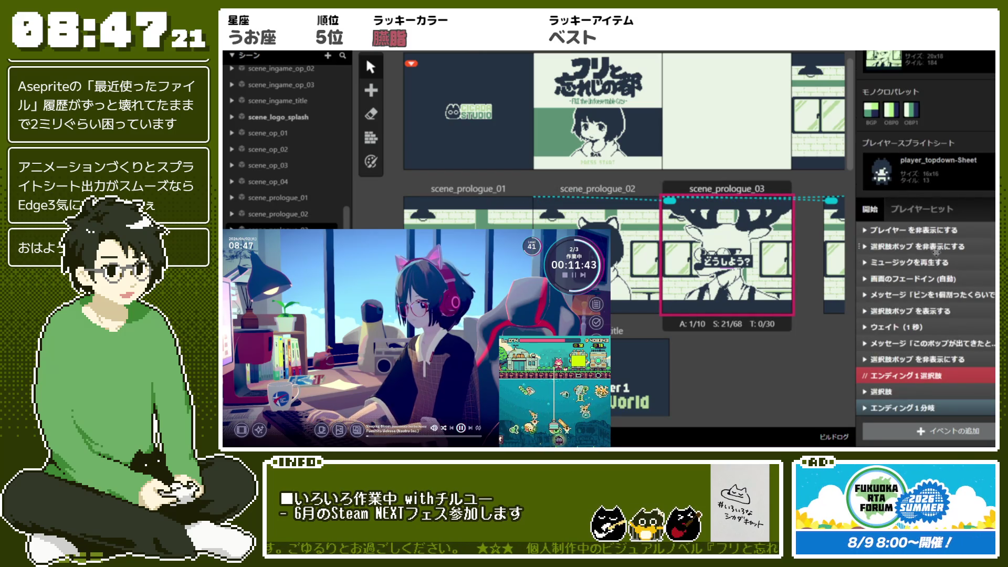
{"action": "left_click", "coordinate": [948, 294]}
{"action": "left_click", "coordinate": [974, 310]}
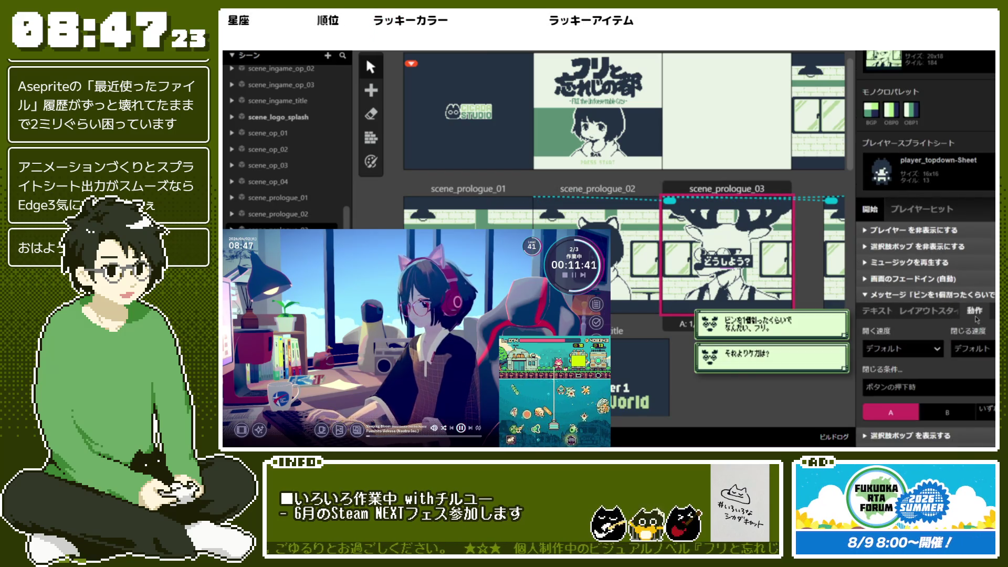
{"action": "left_click", "coordinate": [936, 344]}
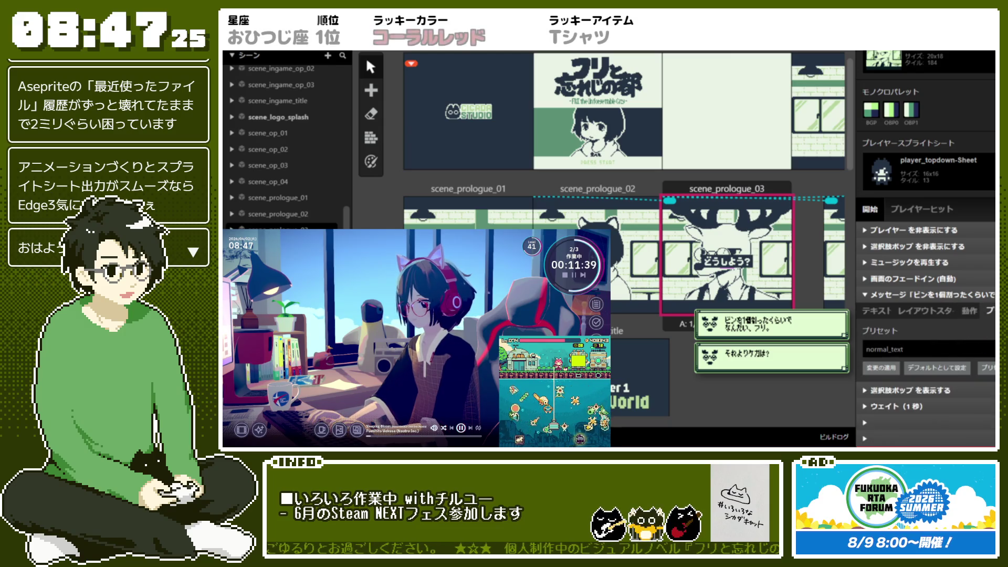
{"action": "left_click", "coordinate": [940, 349]}
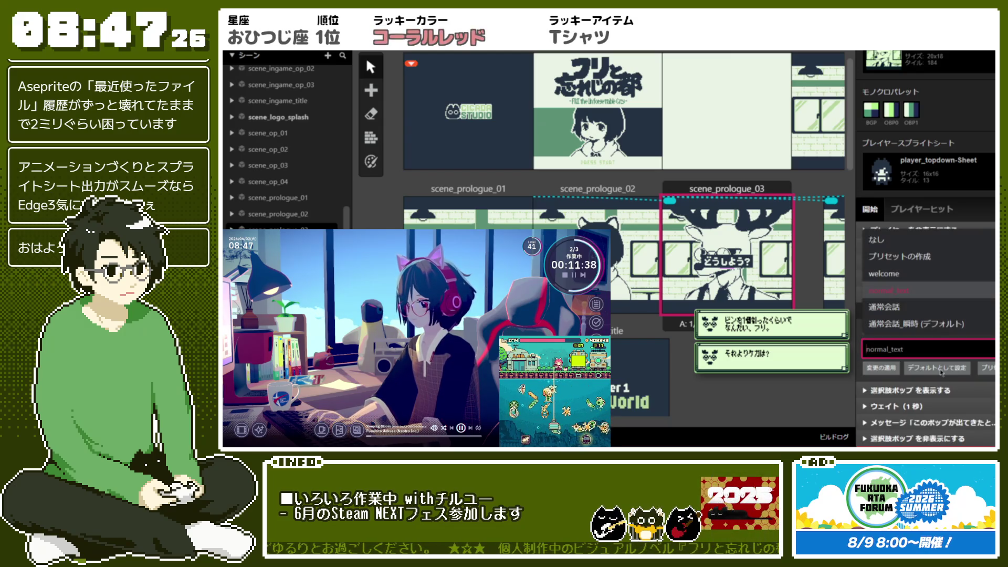
{"action": "left_click", "coordinate": [947, 329]}
Step: Set the message's opening and closing speeds to speed 1
{"action": "left_click", "coordinate": [987, 315]}
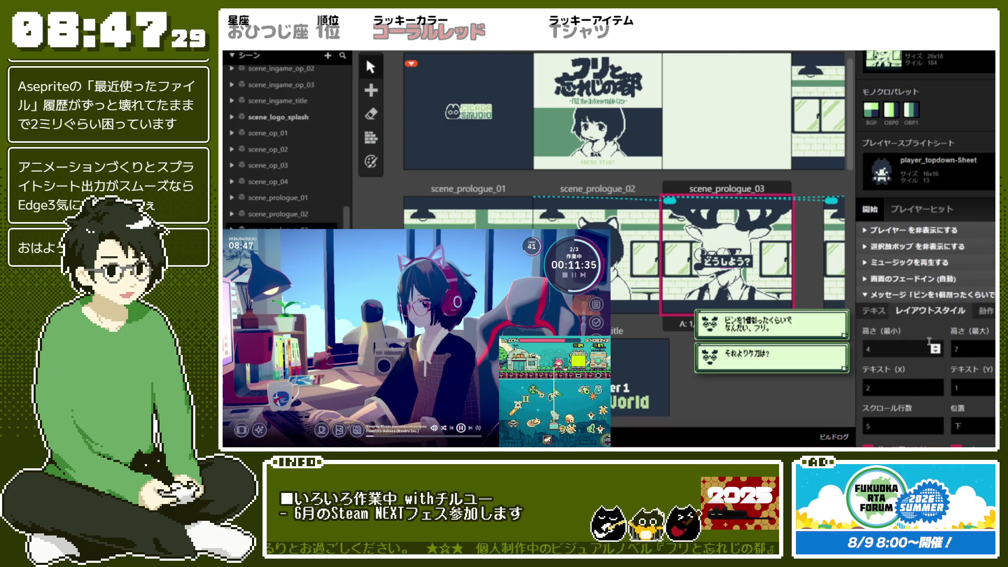
{"action": "left_click", "coordinate": [885, 241]}
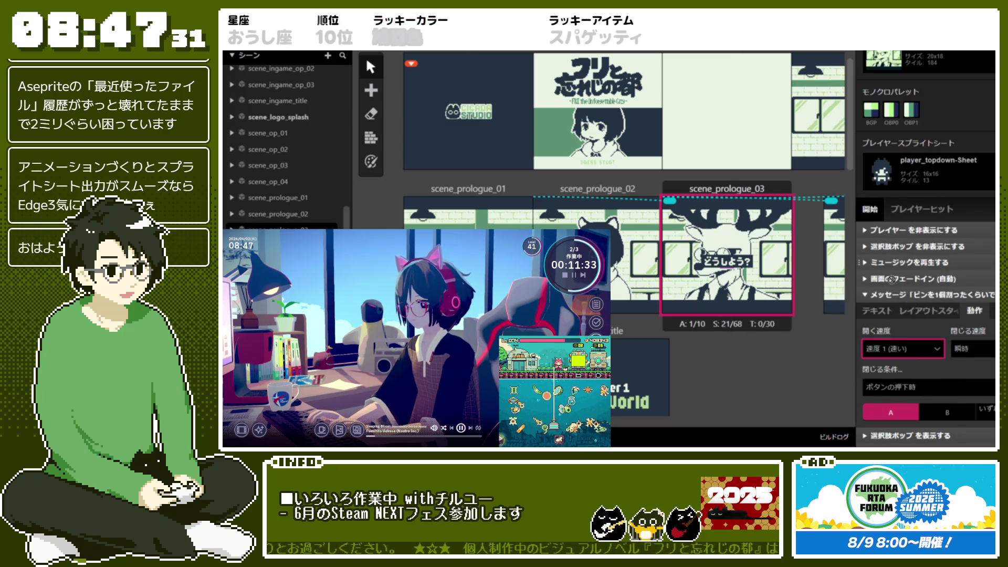
{"action": "mouse_move", "coordinate": [971, 353]}
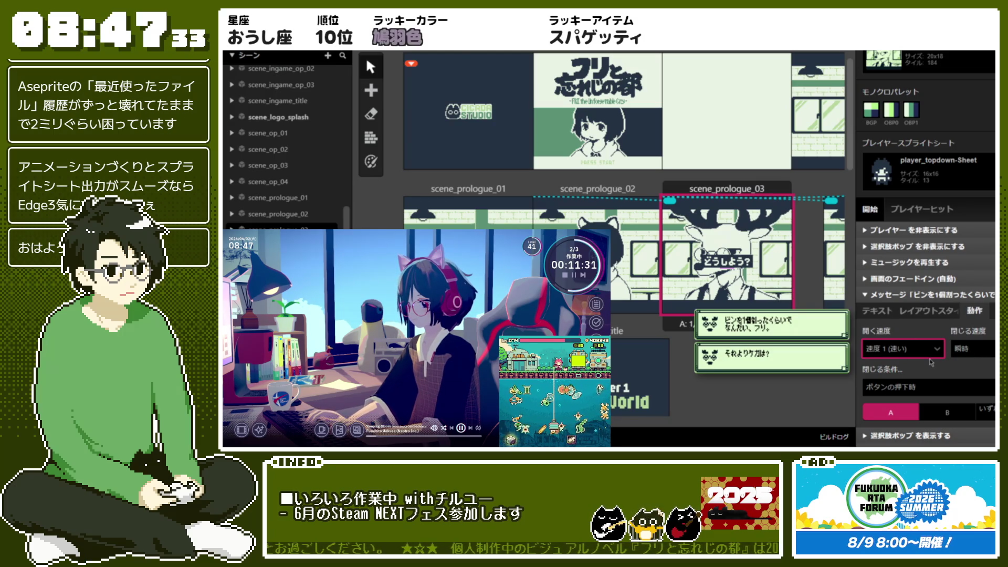
{"action": "left_click", "coordinate": [965, 356]}
{"action": "left_click", "coordinate": [945, 240]}
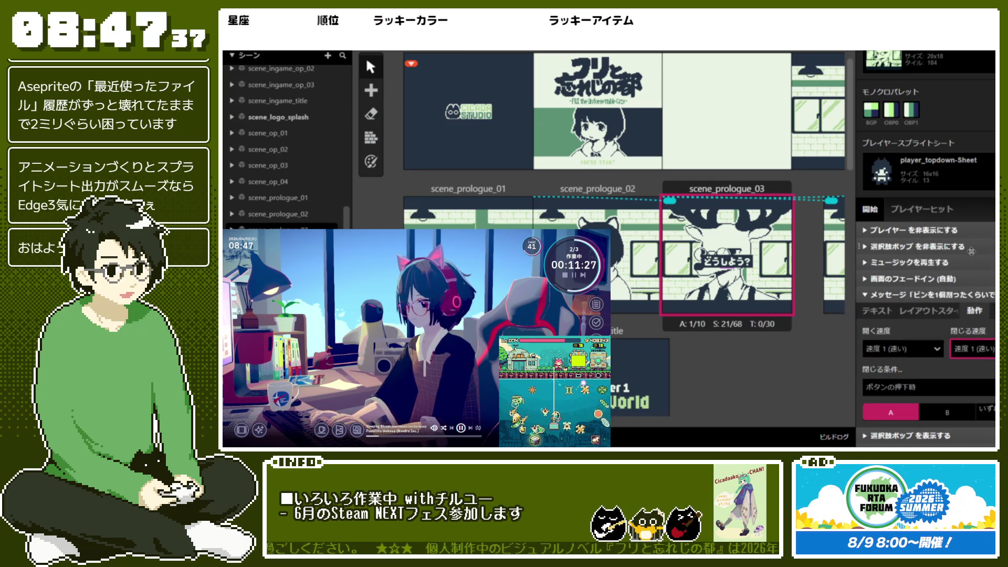
Step: Switch the message to the 通常会話 preset, then set its open and close speeds back to speed 1
{"action": "left_click", "coordinate": [989, 311]}
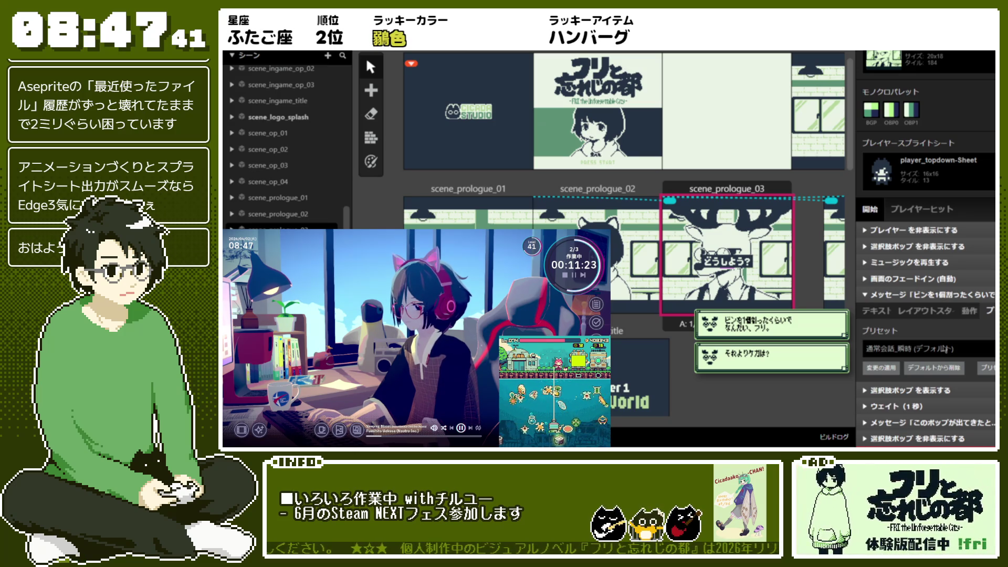
{"action": "left_click", "coordinate": [949, 349]}
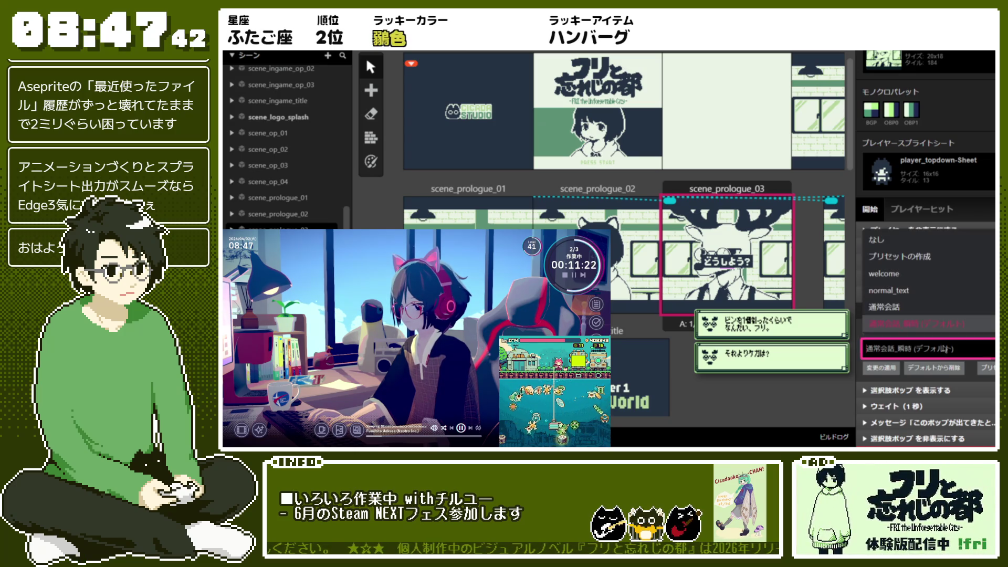
{"action": "left_click", "coordinate": [951, 310]}
{"action": "left_click", "coordinate": [887, 314]}
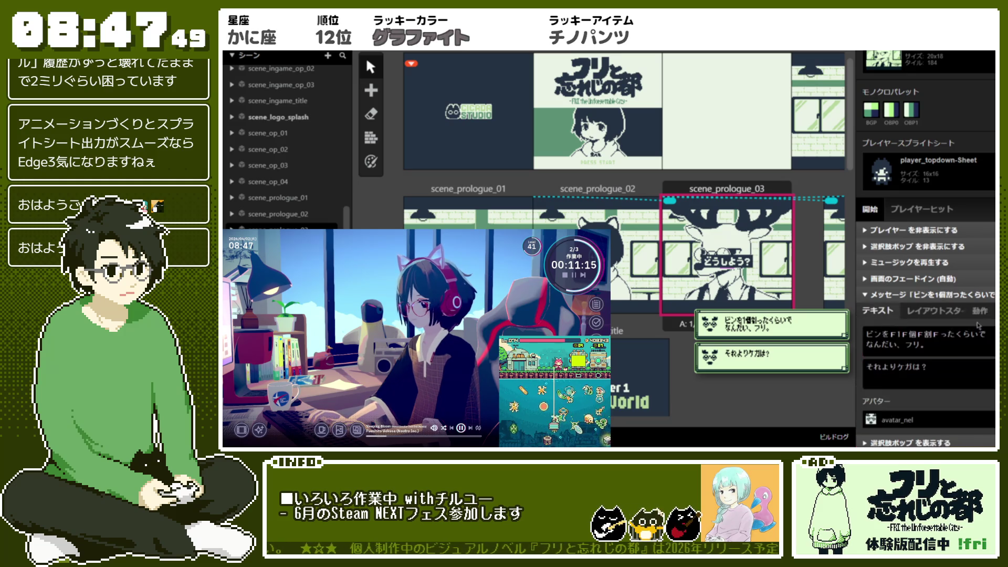
{"action": "scroll", "coordinate": [934, 239], "scroll_direction": "down", "scroll_amount": 2}
{"action": "left_click", "coordinate": [932, 225]}
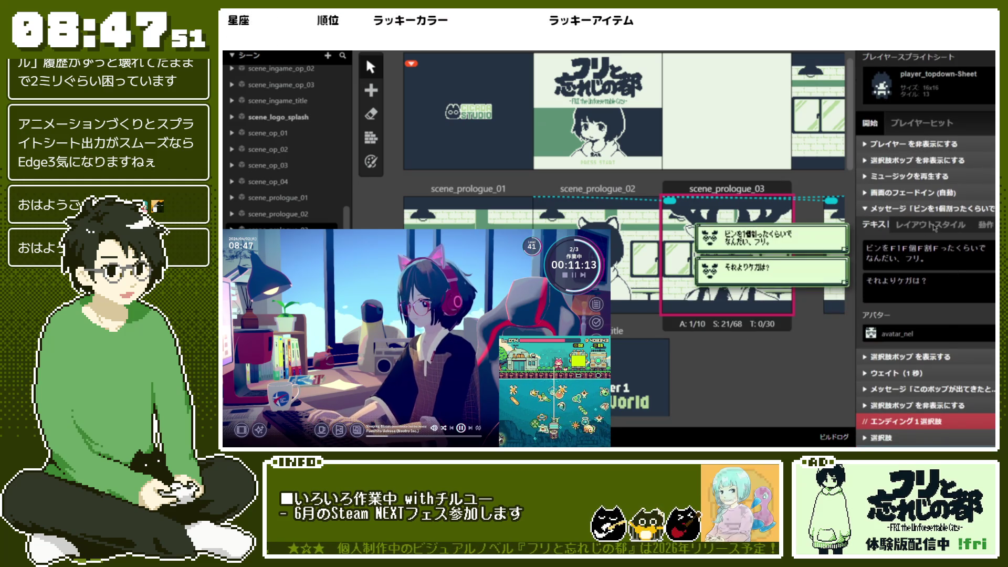
{"action": "left_click", "coordinate": [976, 225]}
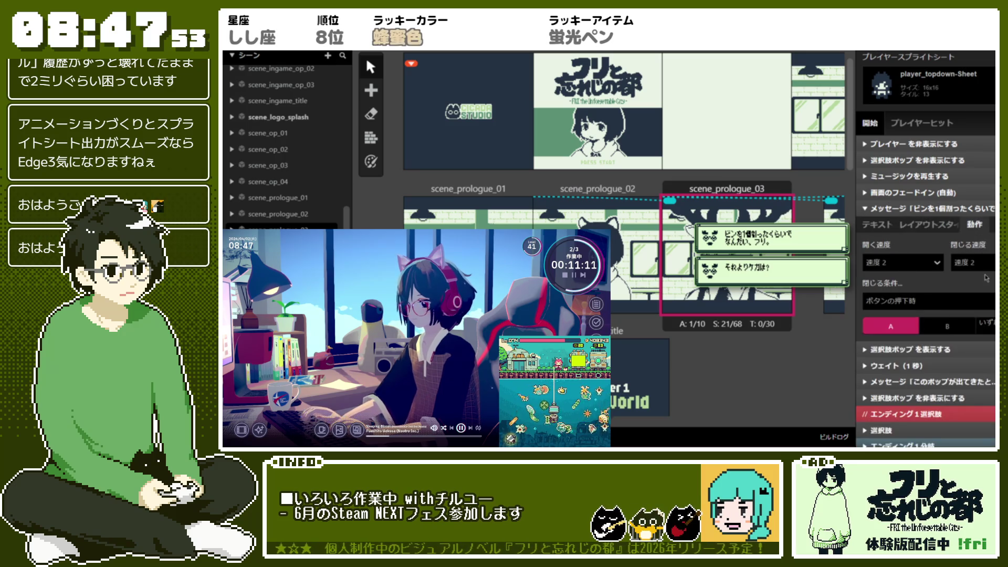
{"action": "left_click", "coordinate": [938, 265]}
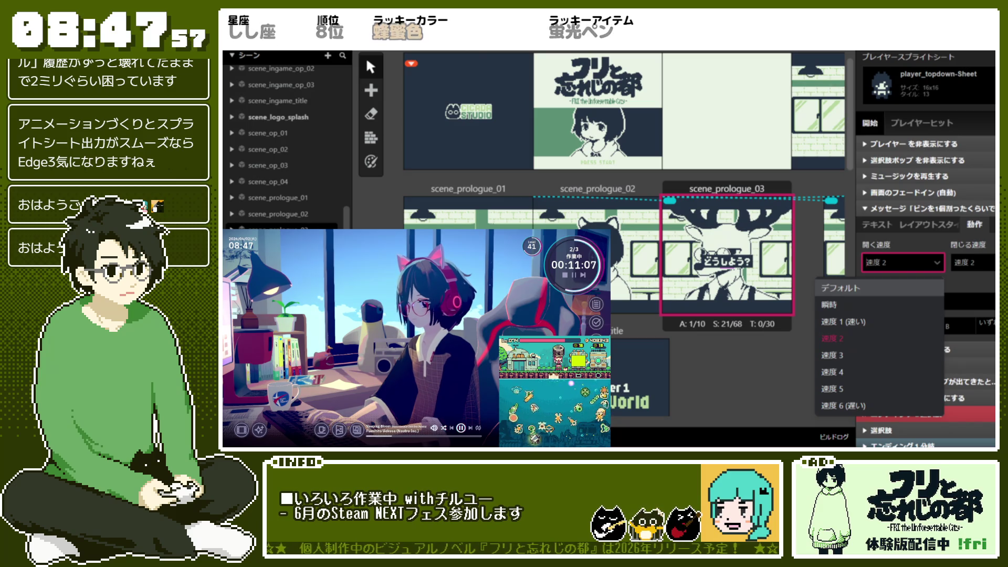
{"action": "left_click", "coordinate": [843, 321]}
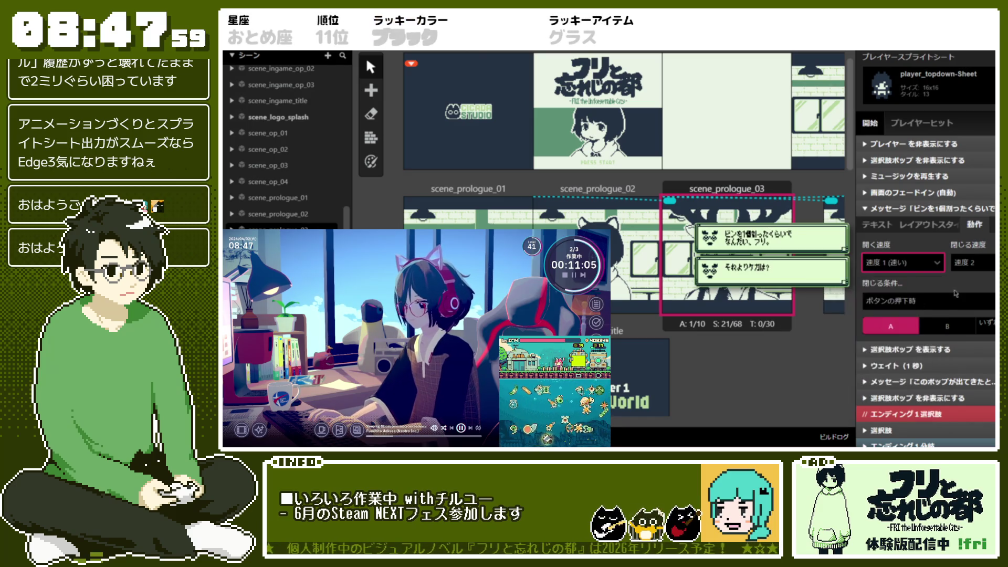
{"action": "left_click", "coordinate": [971, 263]}
{"action": "left_click", "coordinate": [965, 330]}
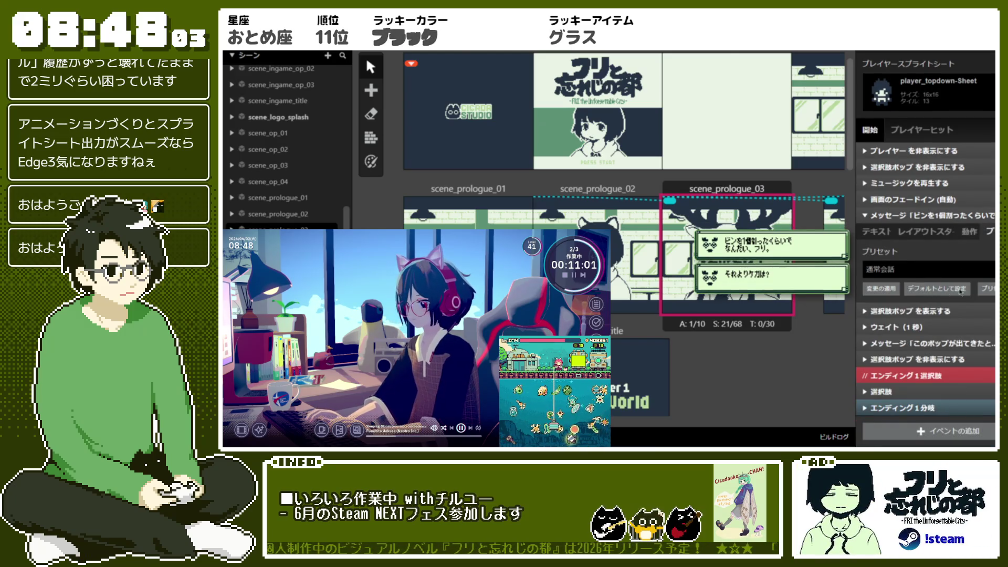
Step: Create preset 通常会話_速度1 from the message's layout and motion settings, keeping the message on 通常会話
{"action": "left_click", "coordinate": [920, 273]}
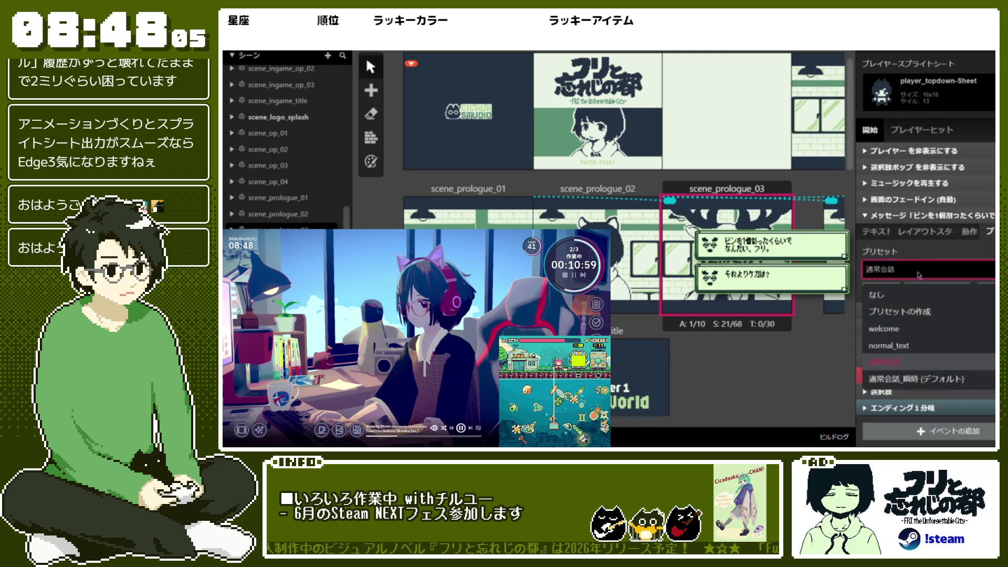
{"action": "left_click", "coordinate": [919, 311]}
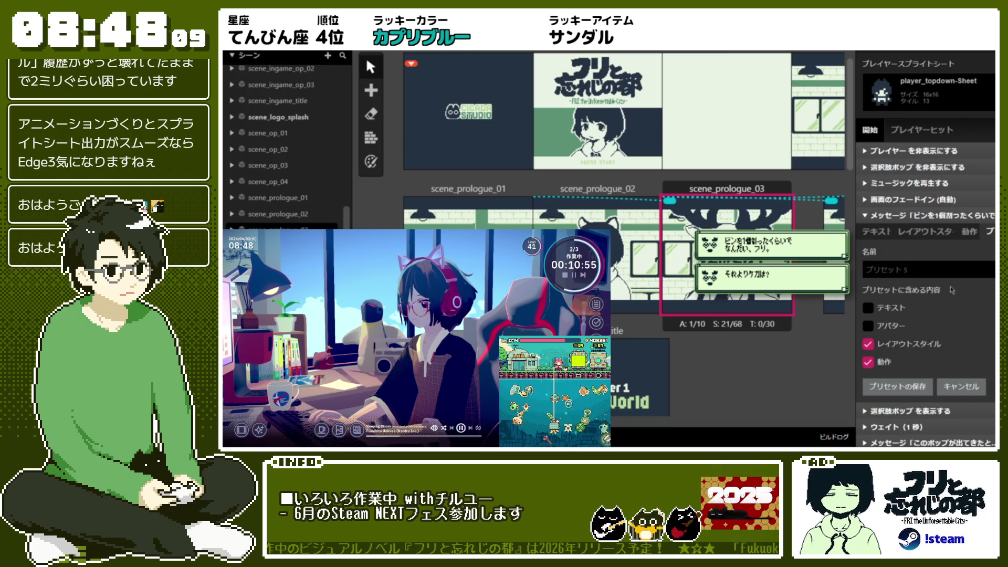
{"action": "left_click", "coordinate": [950, 266]}
{"action": "type", "text": "通常会話_そ"}
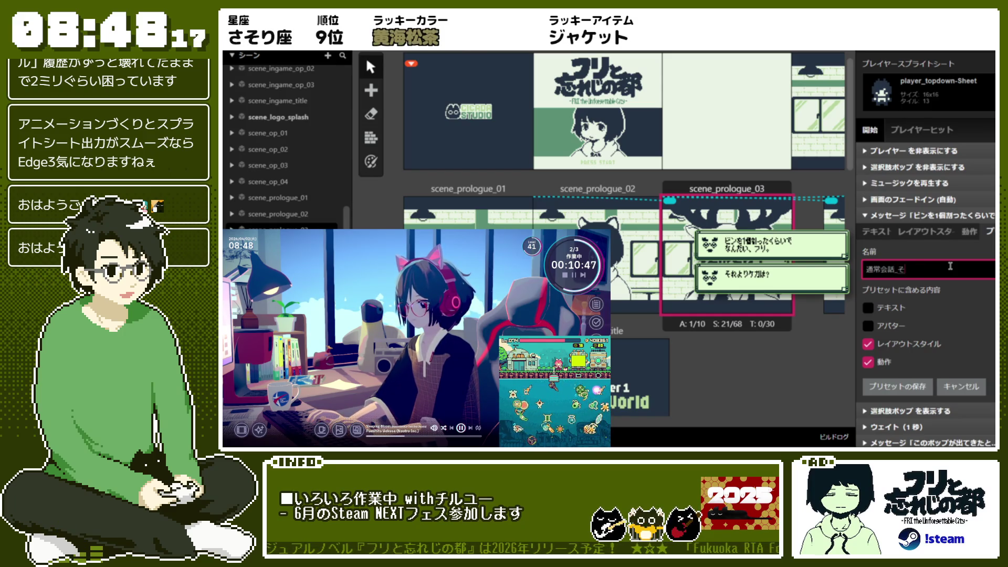
{"action": "type", "text": "速度1"}
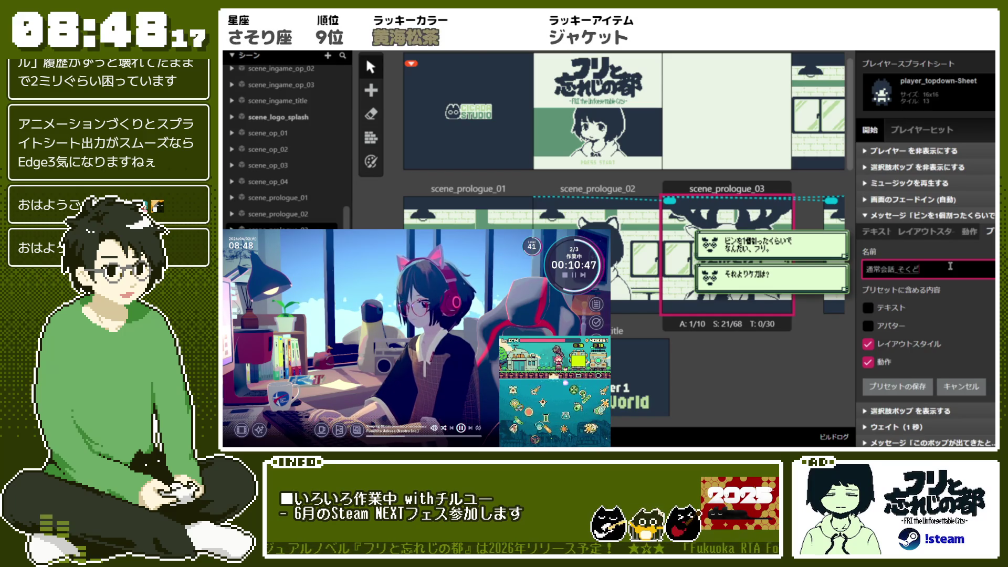
{"action": "left_click", "coordinate": [932, 381]}
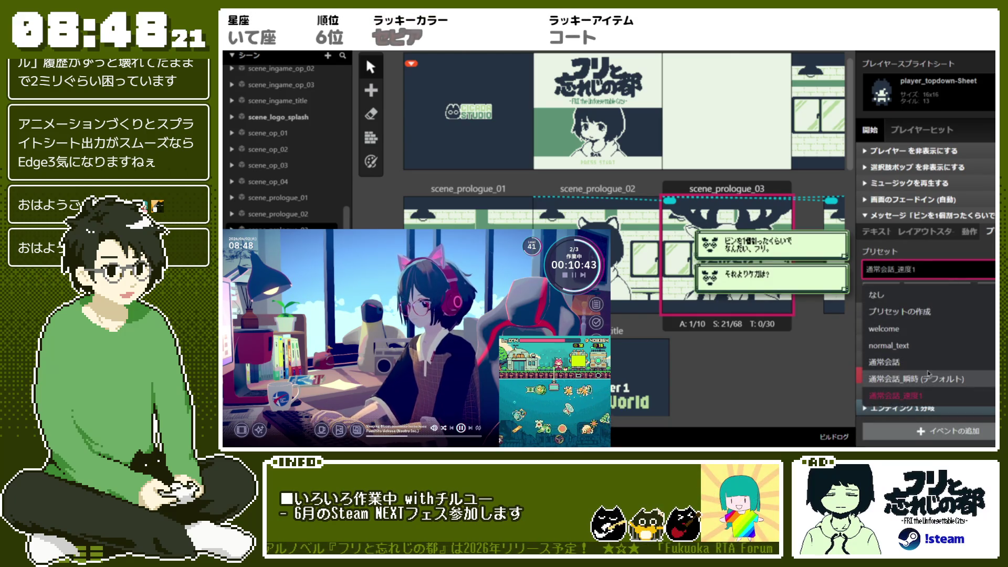
{"action": "left_click", "coordinate": [927, 364]}
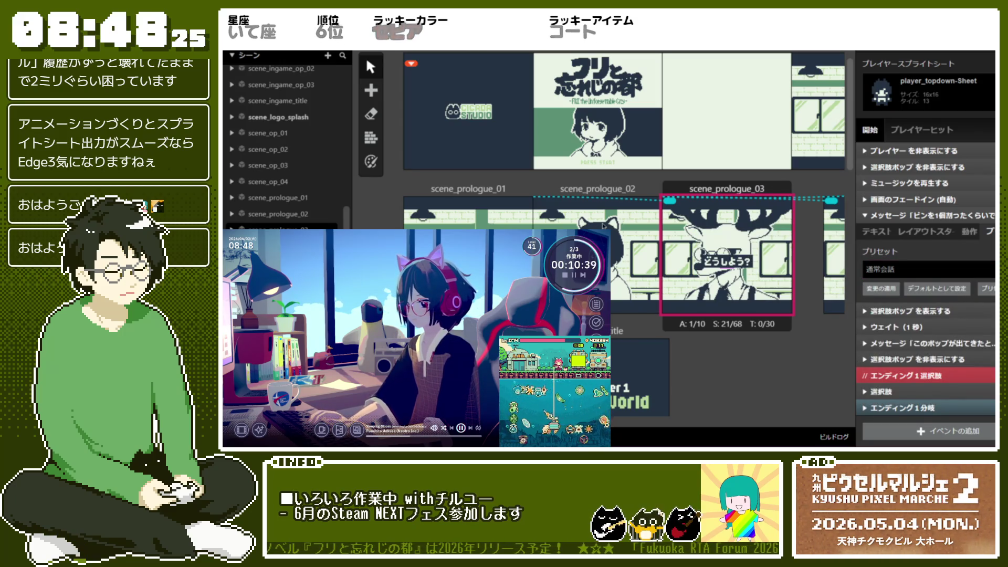
{"action": "left_click", "coordinate": [930, 231]}
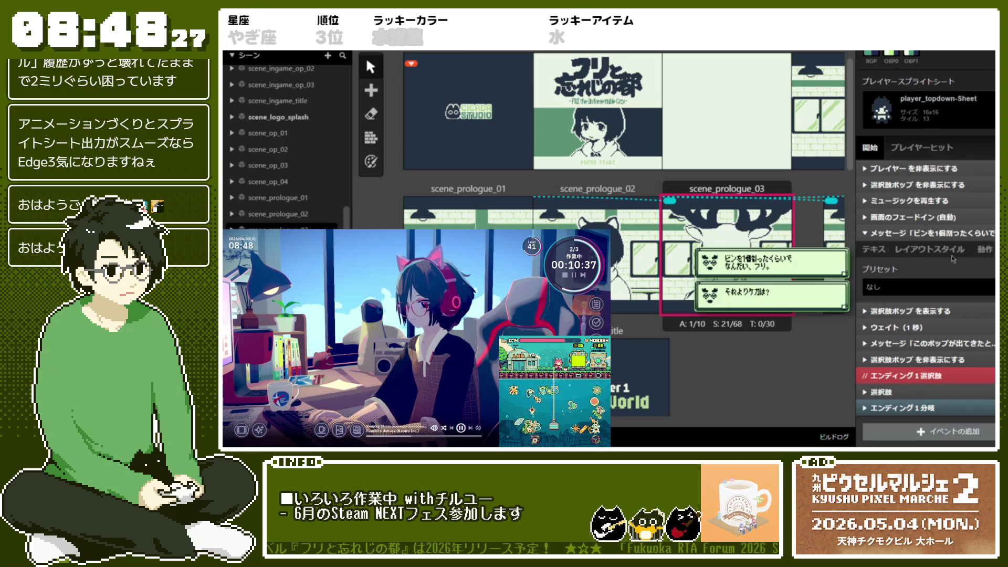
Step: Apply 通常会話_速度1 to the scene_prologue_03 message and make it the default preset
{"action": "left_click", "coordinate": [942, 286]}
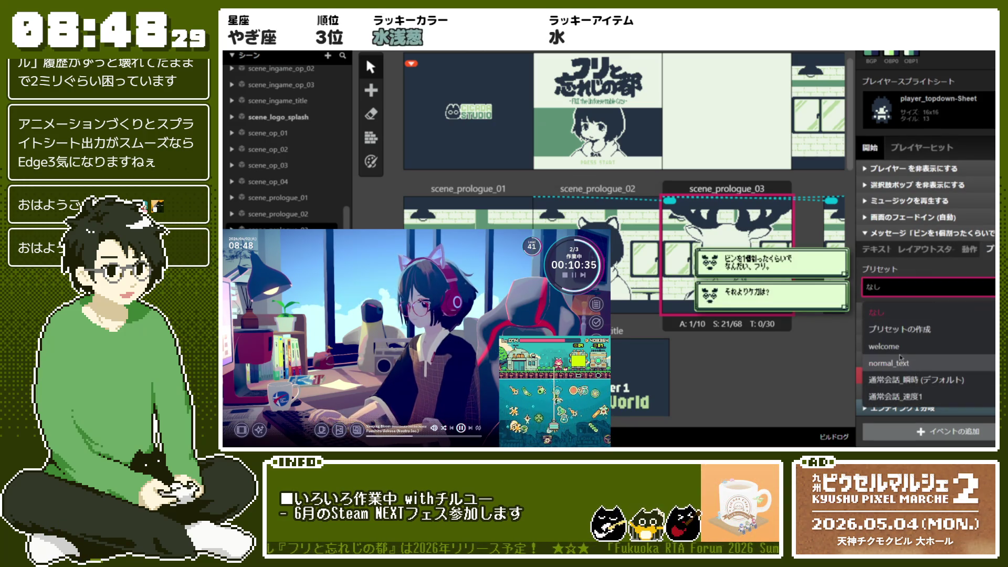
{"action": "left_click", "coordinate": [901, 379]}
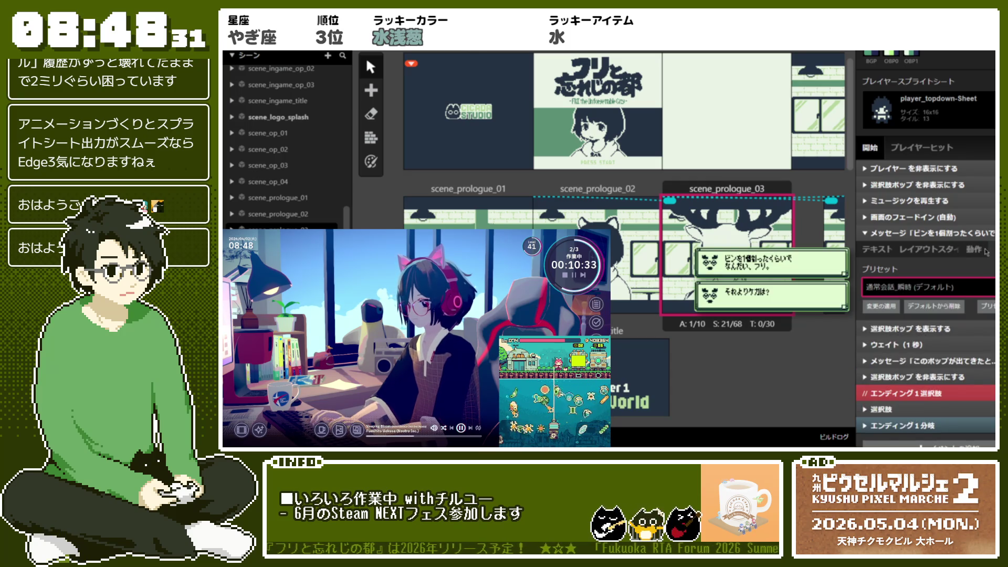
{"action": "left_click", "coordinate": [924, 286]}
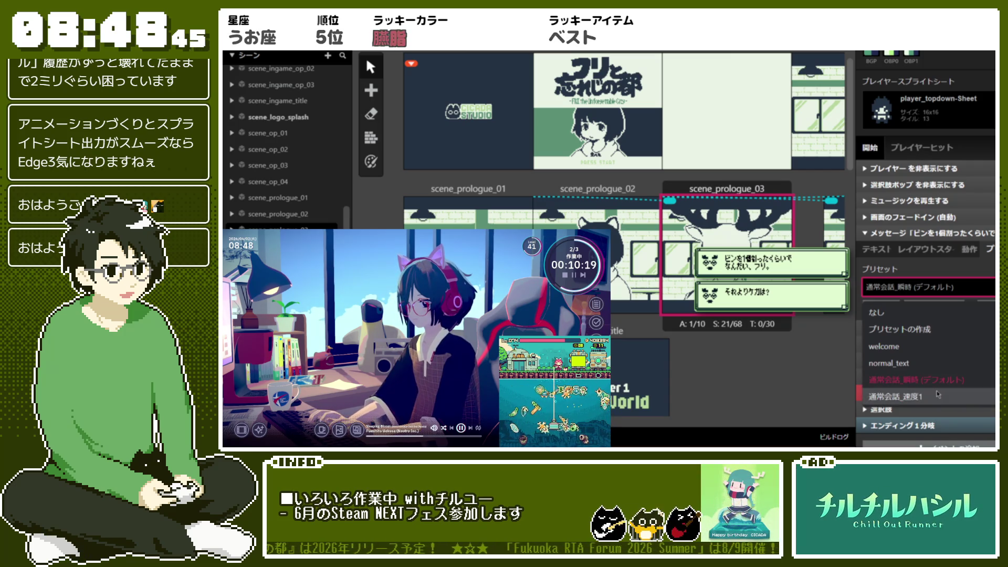
{"action": "left_click", "coordinate": [937, 398]}
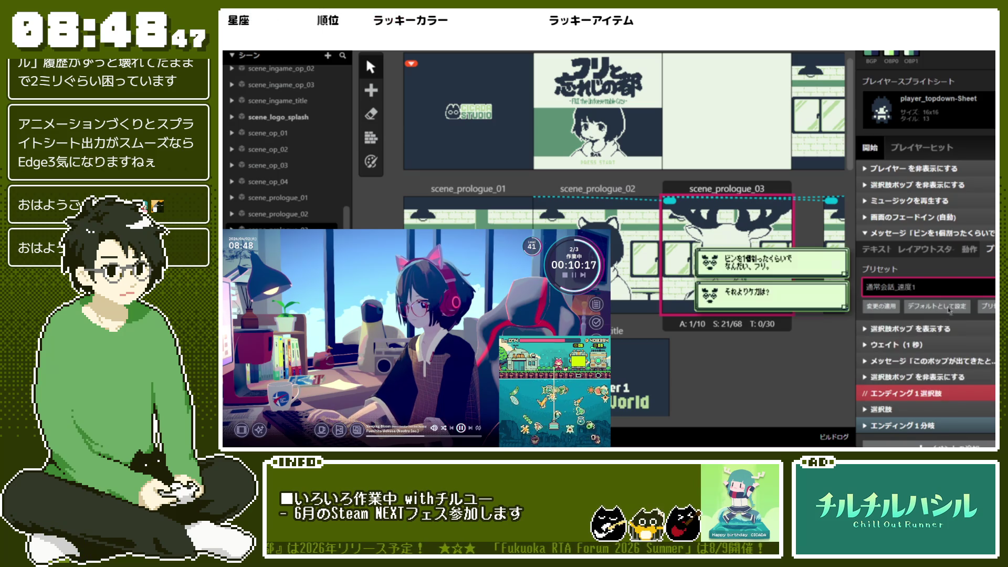
{"action": "left_click", "coordinate": [951, 307]}
{"action": "scroll", "coordinate": [674, 180], "scroll_direction": "up", "scroll_amount": 1}
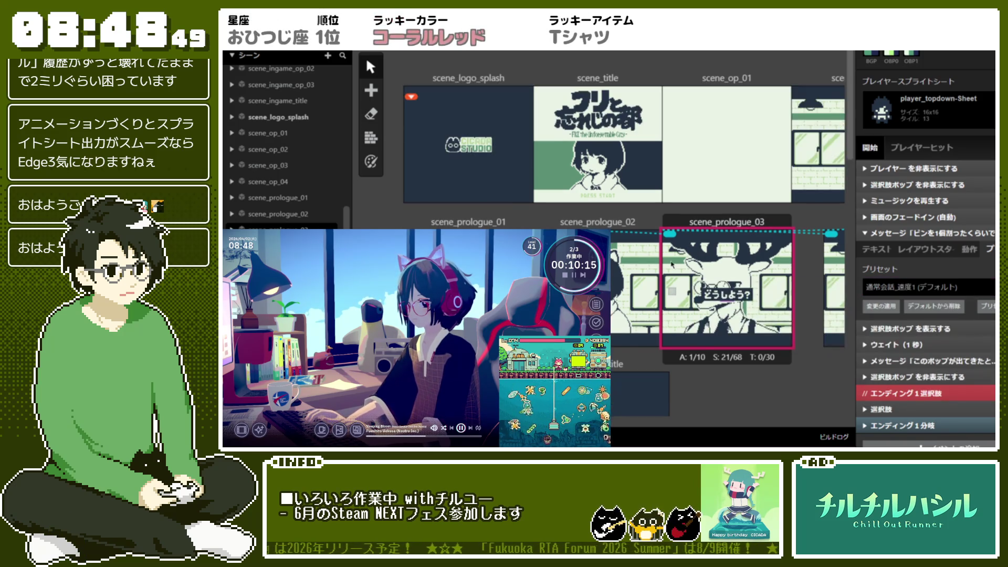
Step: In scene_op_02, inspect the カランカラン message's settings, leaving its opening speed at instant
{"action": "scroll", "coordinate": [675, 180], "scroll_direction": "right", "scroll_amount": 5}
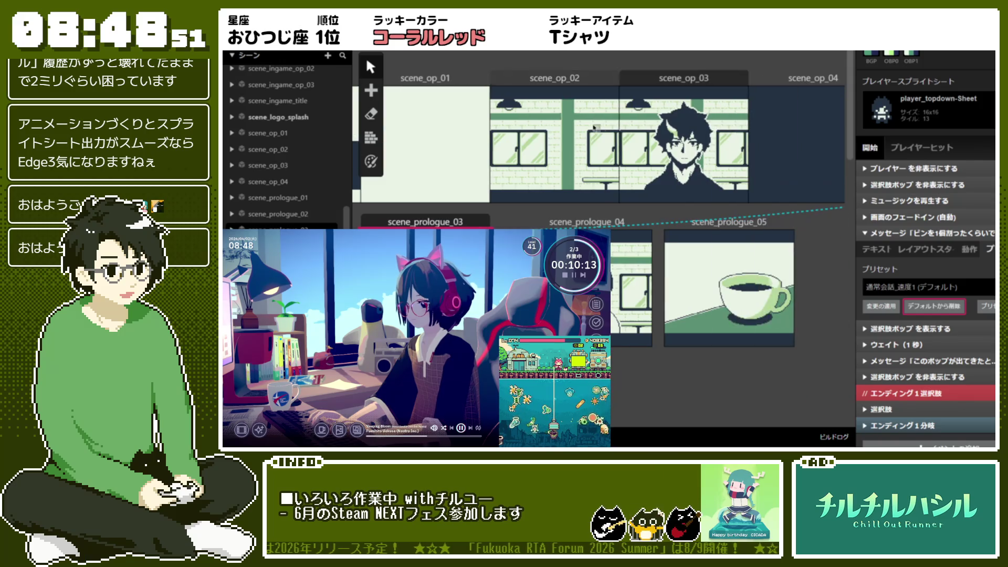
{"action": "left_click", "coordinate": [552, 142]}
{"action": "scroll", "coordinate": [903, 341], "scroll_direction": "down", "scroll_amount": 1}
{"action": "left_click", "coordinate": [903, 344]}
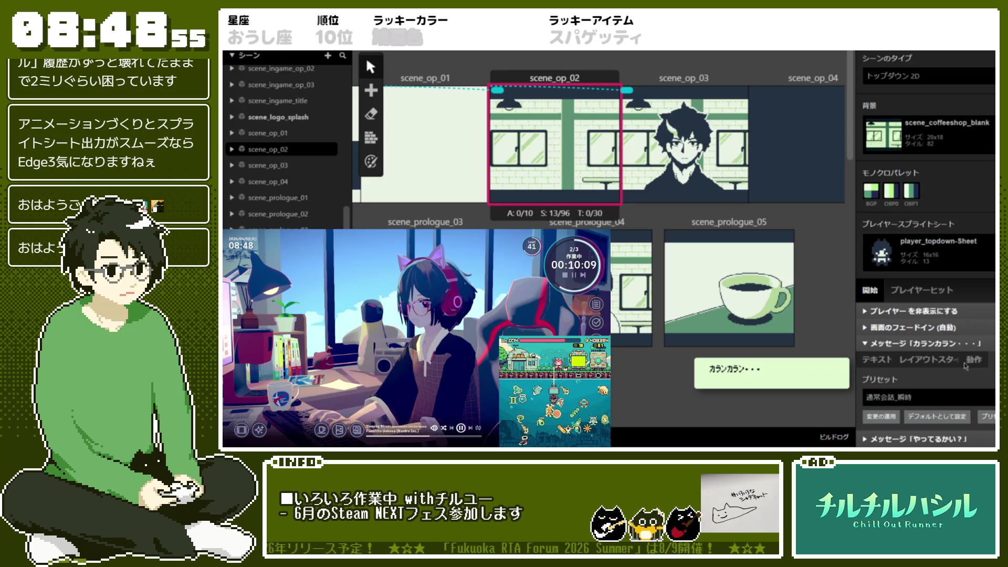
{"action": "left_click", "coordinate": [926, 359]}
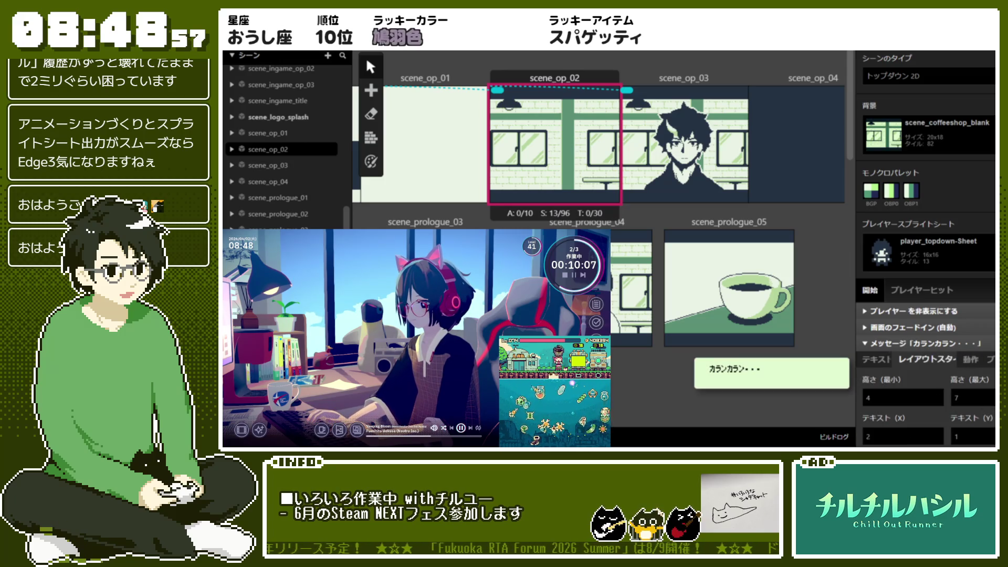
{"action": "left_click", "coordinate": [876, 359]}
{"action": "scroll", "coordinate": [935, 336], "scroll_direction": "down", "scroll_amount": 3}
{"action": "left_click", "coordinate": [948, 320]}
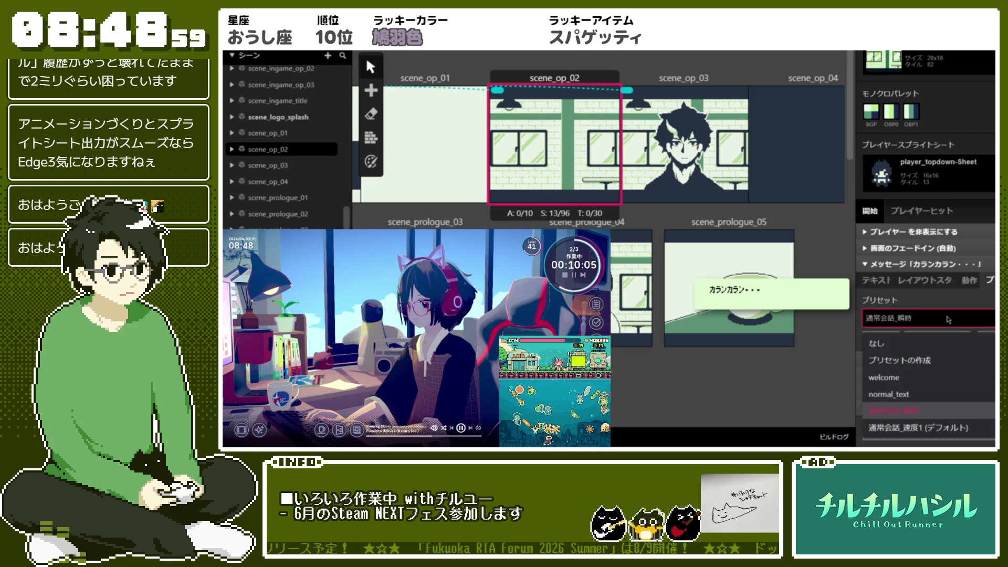
{"action": "left_click", "coordinate": [948, 320]}
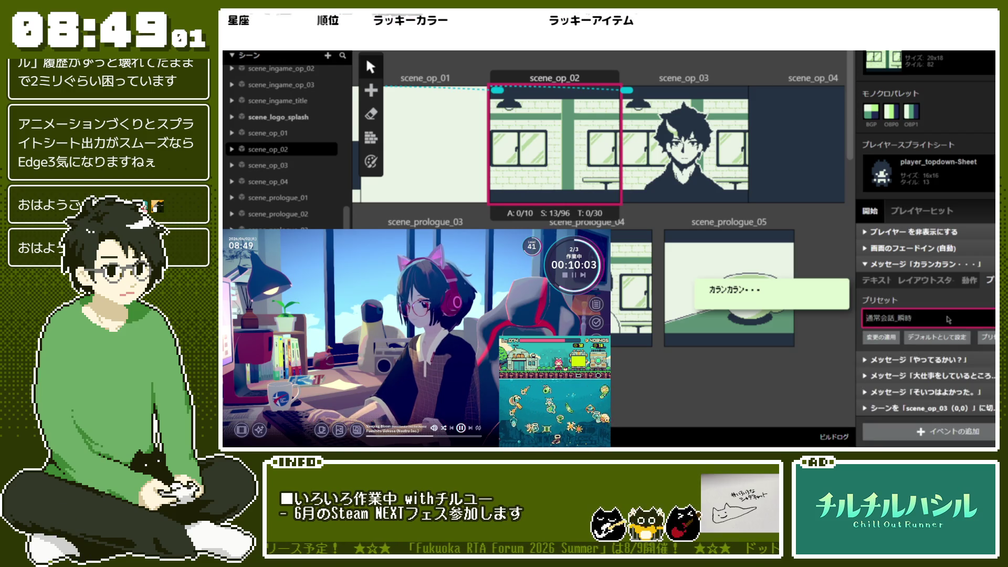
{"action": "left_click", "coordinate": [975, 280]}
{"action": "left_click", "coordinate": [895, 318]}
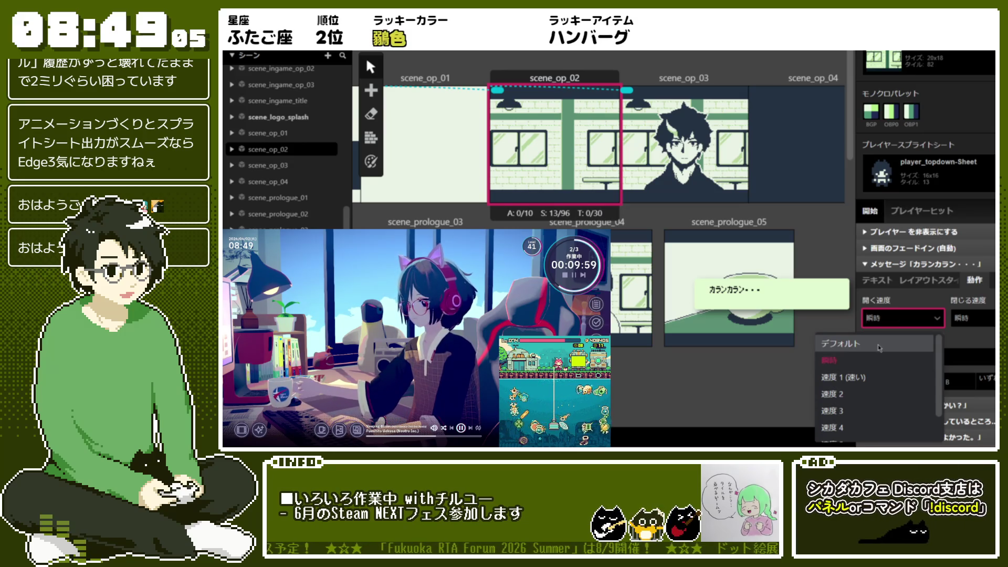
{"action": "left_click", "coordinate": [893, 326]}
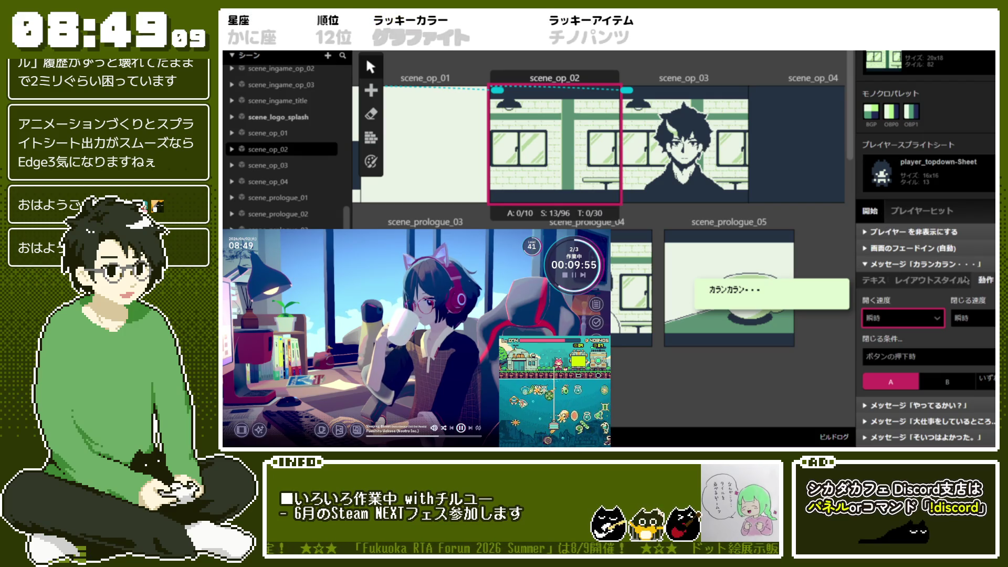
Step: Apply the 通常会話_速度1 default preset to the カランカラン message
{"action": "left_click", "coordinate": [989, 281]}
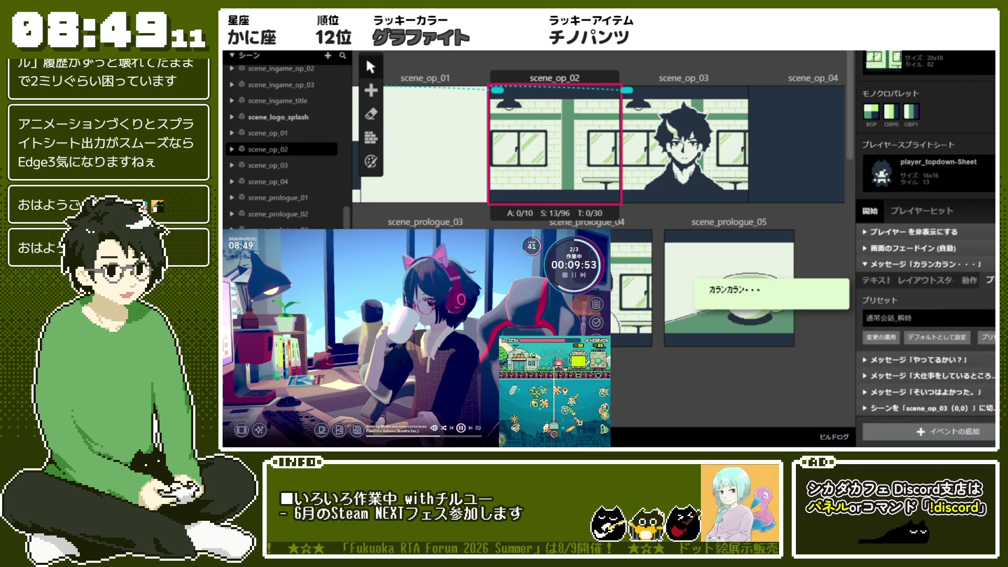
{"action": "left_click", "coordinate": [949, 314]}
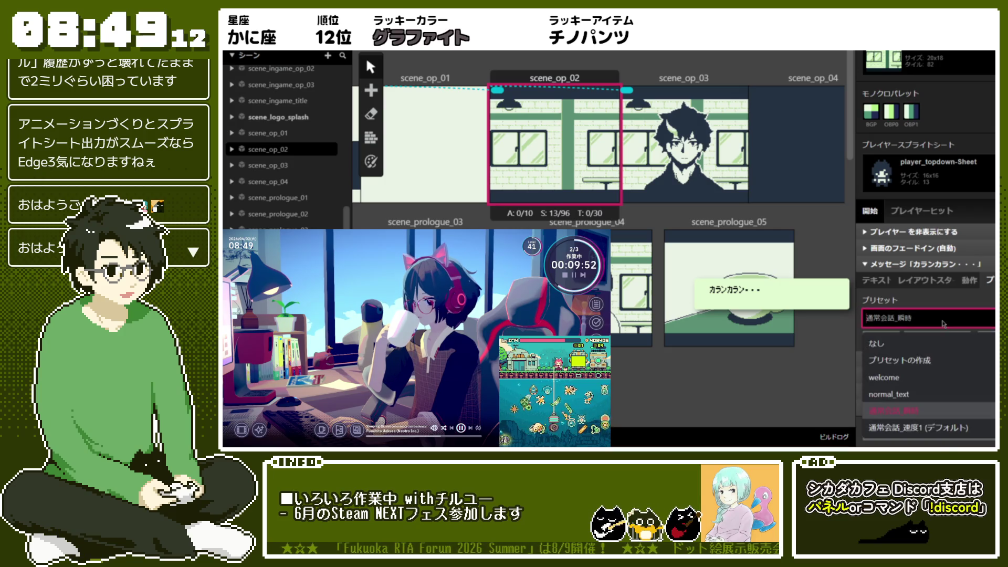
{"action": "left_click", "coordinate": [922, 432]}
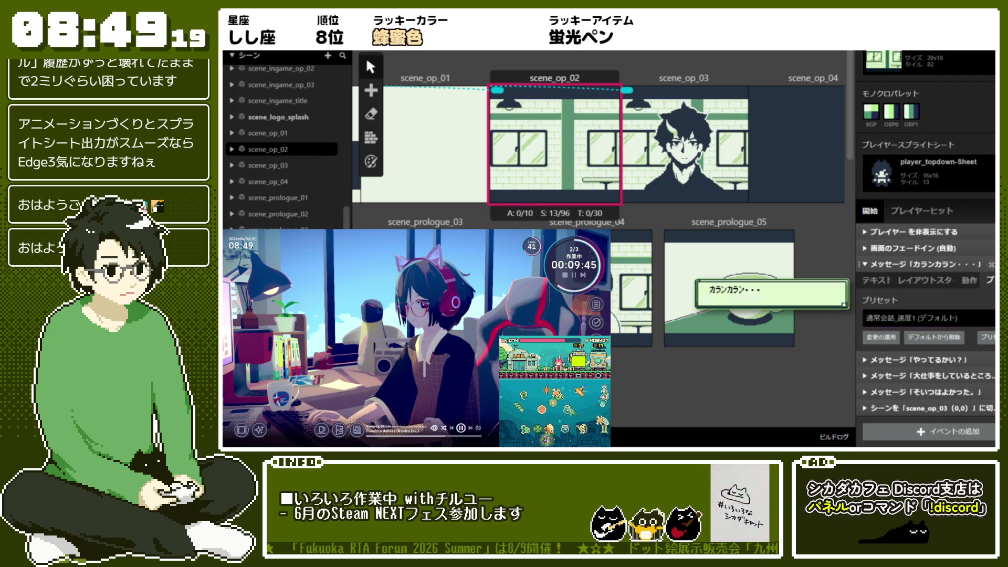
{"action": "left_click", "coordinate": [971, 264]}
Step: Switch the second message, now reading いらっしゃいませ。, to the 通常会話_速度1 preset
{"action": "left_click", "coordinate": [924, 359]}
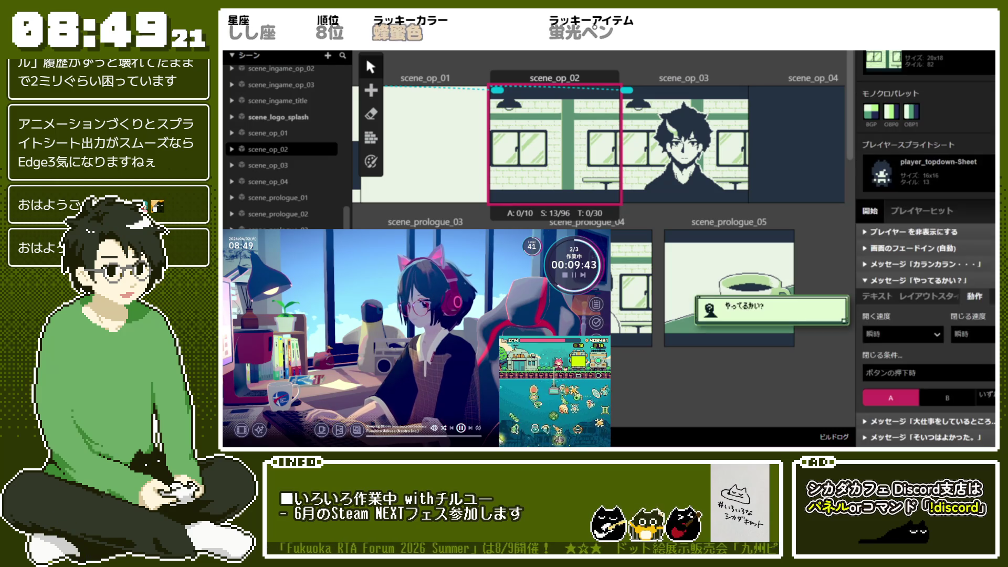
{"action": "left_click", "coordinate": [928, 334]}
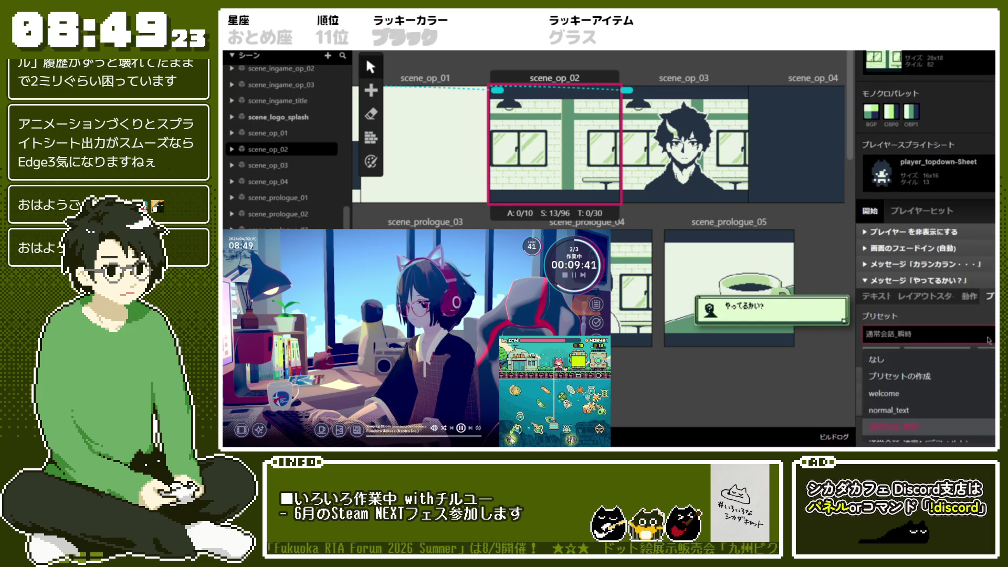
{"action": "scroll", "coordinate": [938, 435], "scroll_direction": "down", "scroll_amount": 1}
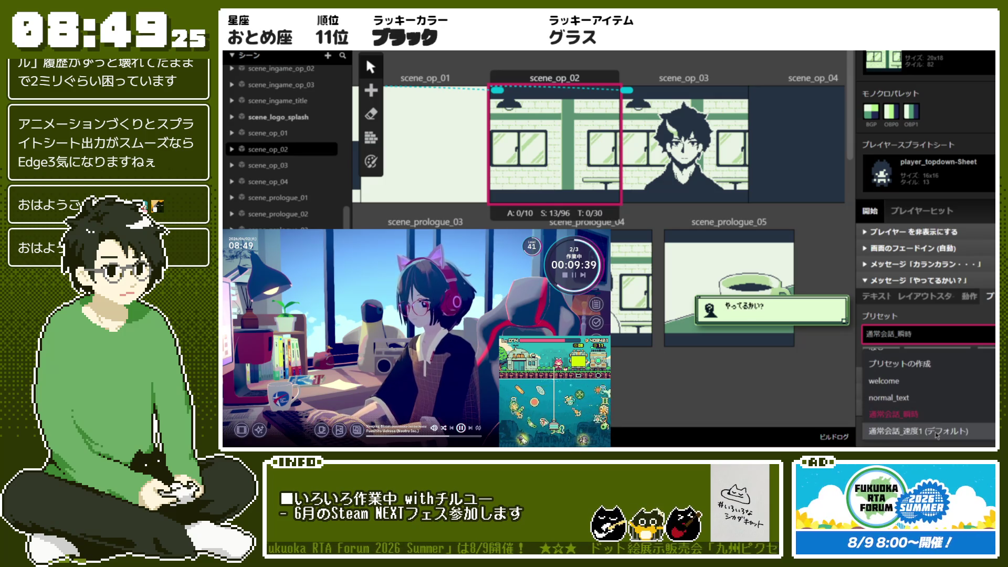
{"action": "left_click", "coordinate": [934, 381]}
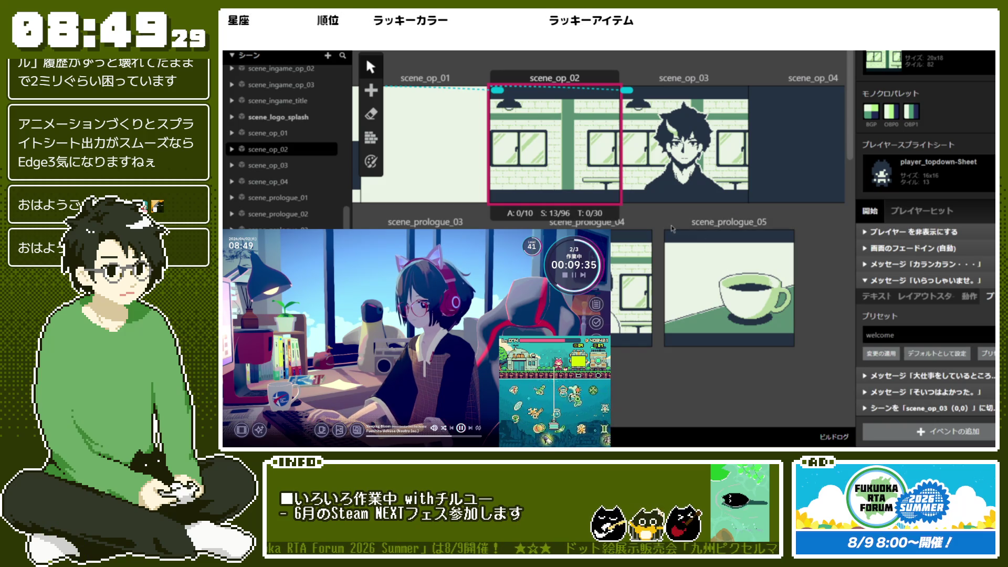
{"action": "scroll", "coordinate": [924, 263], "scroll_direction": "up", "scroll_amount": 1}
{"action": "left_click", "coordinate": [926, 351]}
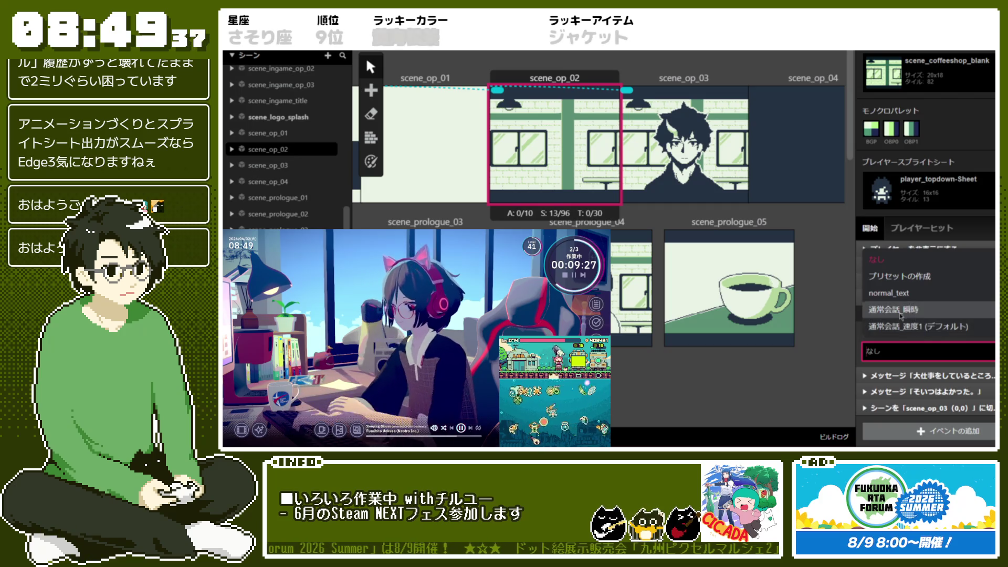
{"action": "left_click", "coordinate": [963, 326]}
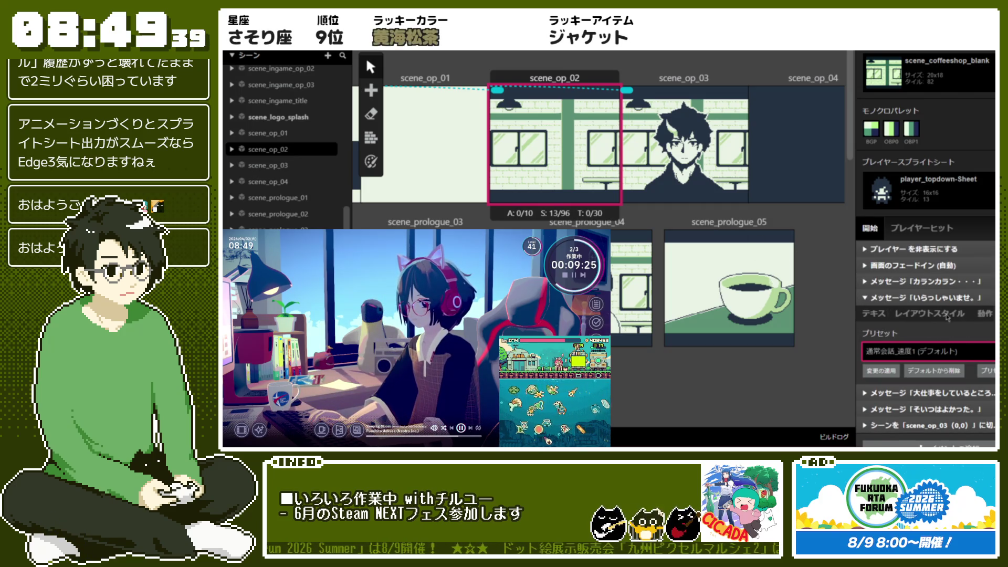
{"action": "left_click", "coordinate": [949, 298]}
Step: Recheck カランカラン, then apply 通常会話_速度1 to the next message event
{"action": "left_click", "coordinate": [938, 344]}
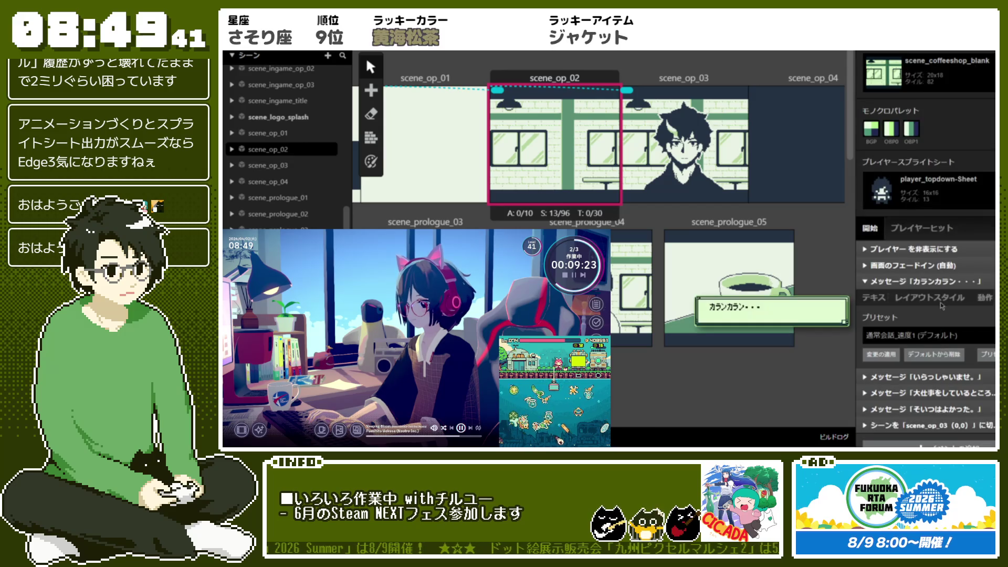
{"action": "left_click", "coordinate": [937, 292]}
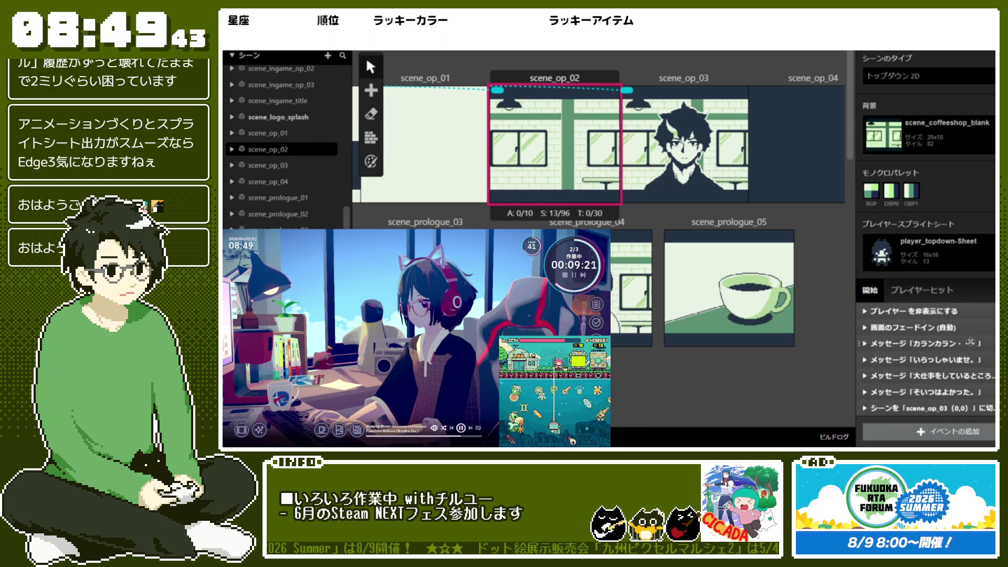
{"action": "left_click", "coordinate": [945, 376]}
{"action": "left_click", "coordinate": [953, 362]}
{"action": "left_click", "coordinate": [952, 362]}
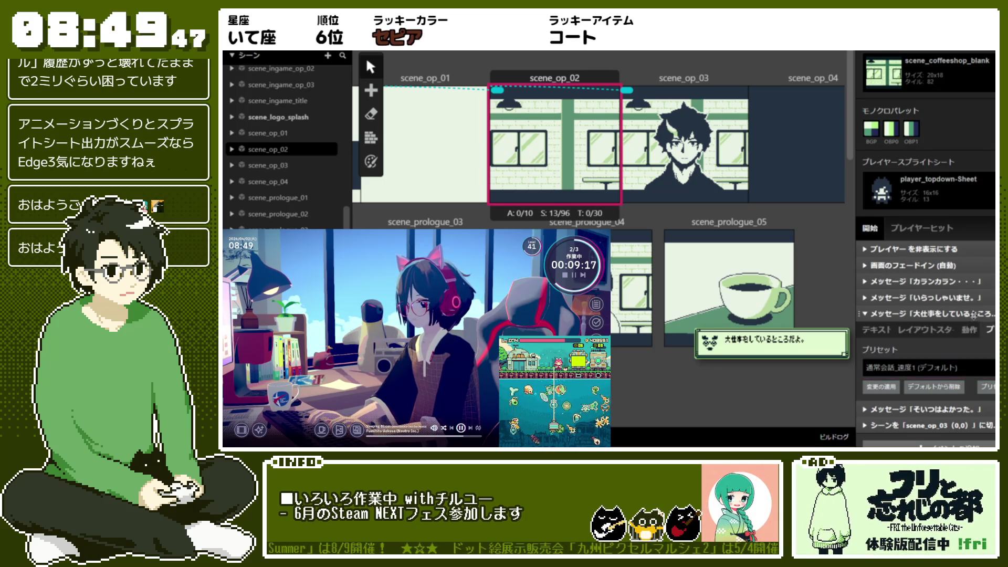
{"action": "left_click", "coordinate": [969, 321]}
Step: Confirm the そいつはよかった。 message's preset and move on to scene_op_03
{"action": "left_click", "coordinate": [967, 392]}
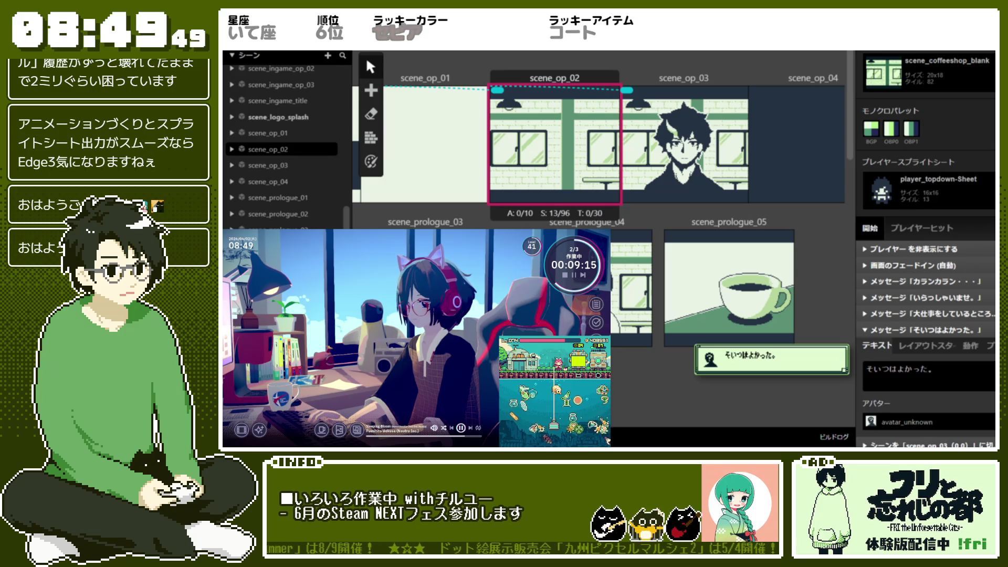
{"action": "left_click", "coordinate": [991, 346]}
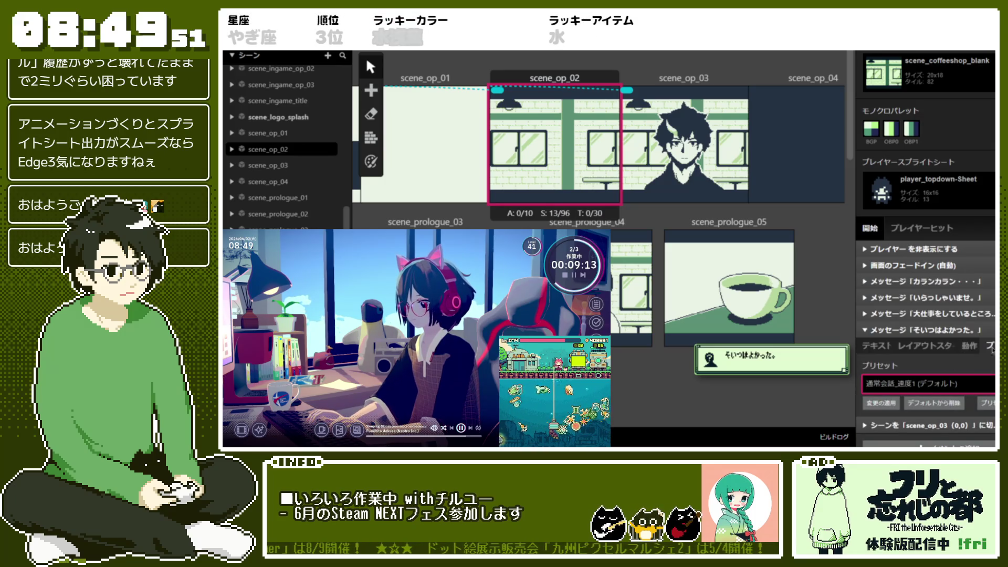
{"action": "left_click", "coordinate": [991, 331]}
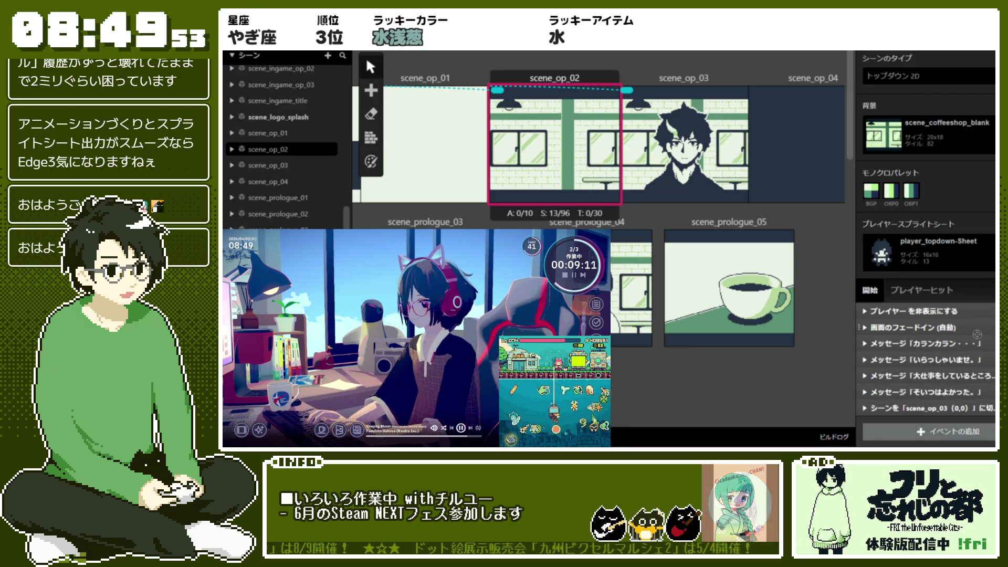
{"action": "left_click", "coordinate": [727, 69]}
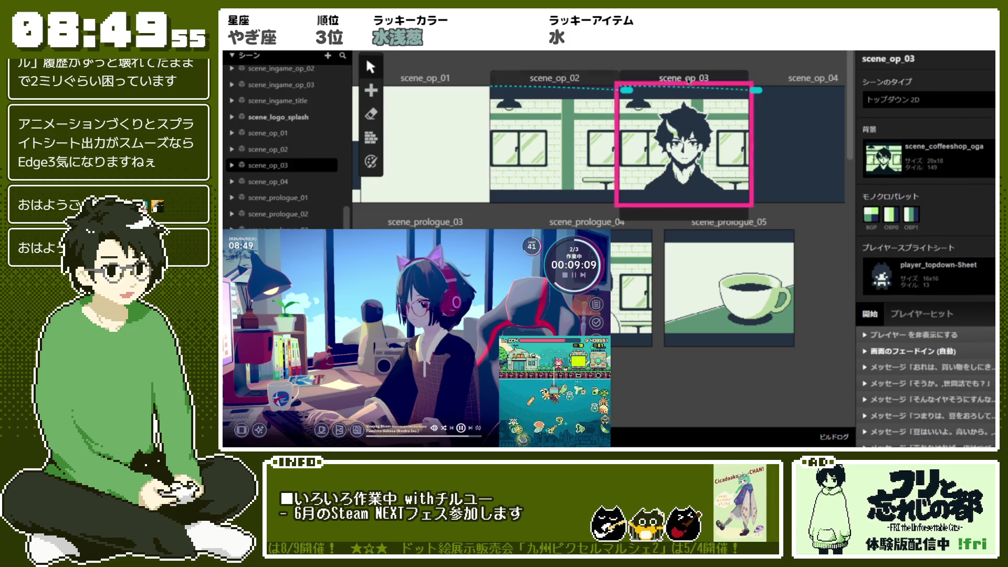
Step: Scroll through scene_op_03's events and bring up options for selected message events
{"action": "scroll", "coordinate": [940, 306], "scroll_direction": "down", "scroll_amount": 5}
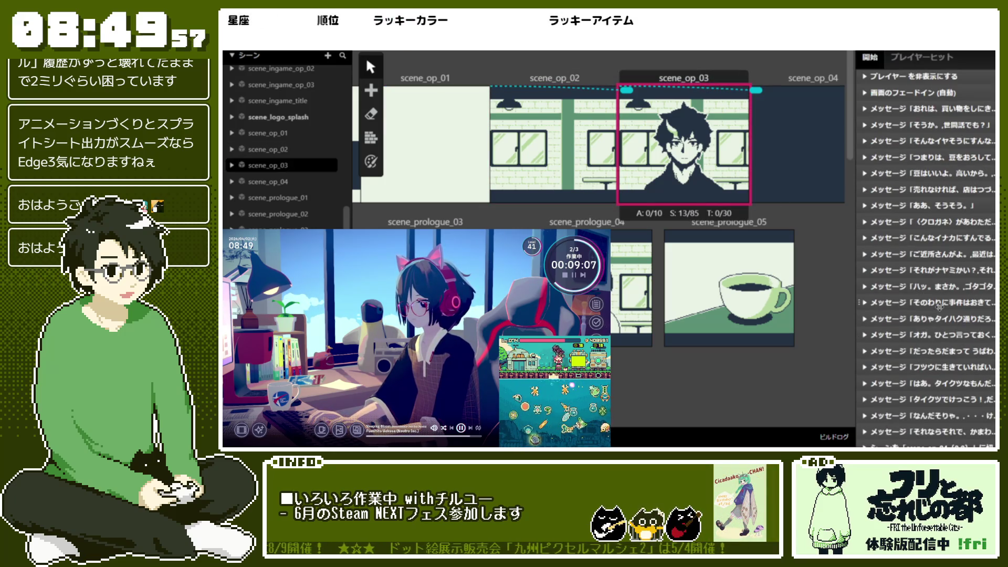
{"action": "scroll", "coordinate": [940, 307], "scroll_direction": "down", "scroll_amount": 2}
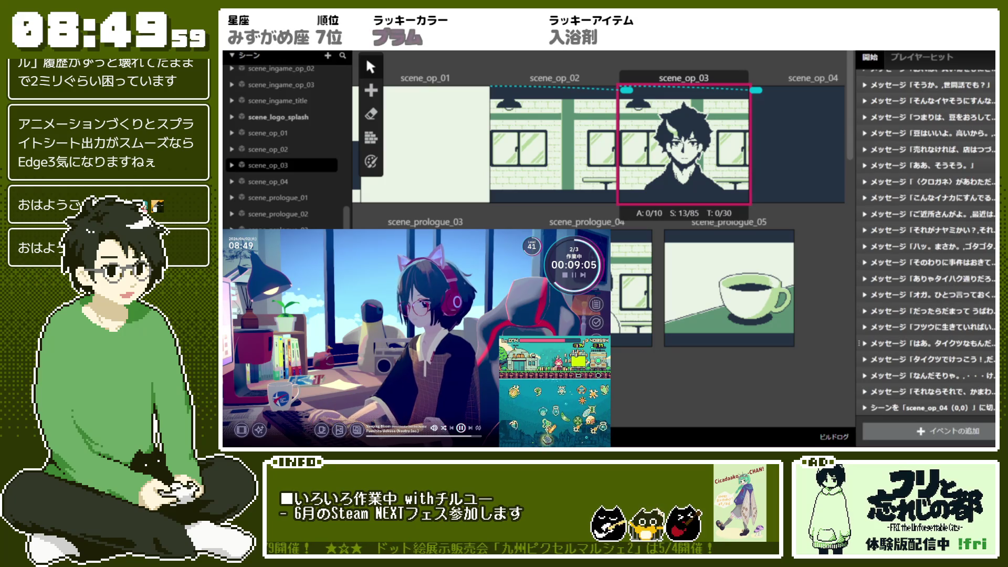
{"action": "right_click", "coordinate": [927, 342]}
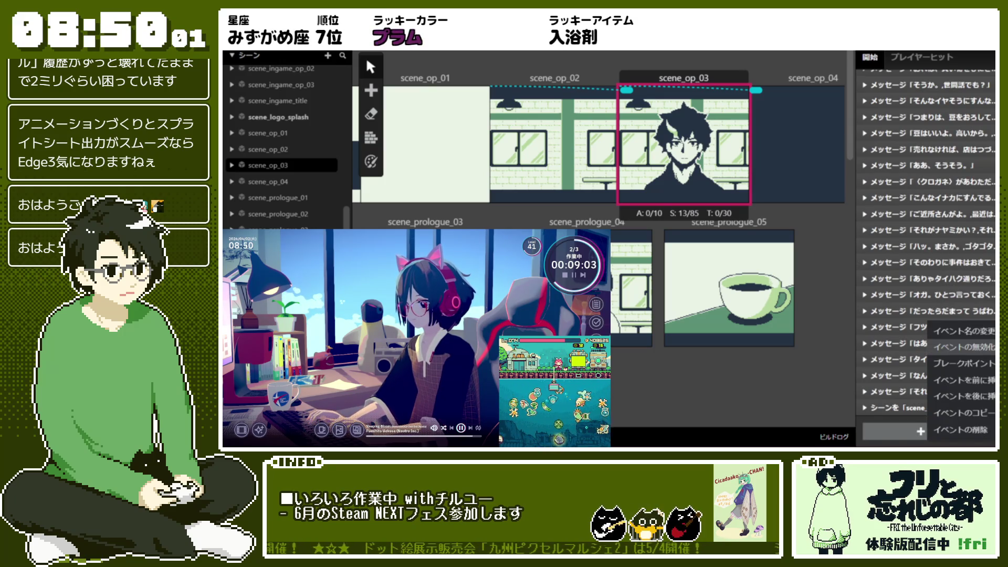
{"action": "left_click", "coordinate": [961, 347]}
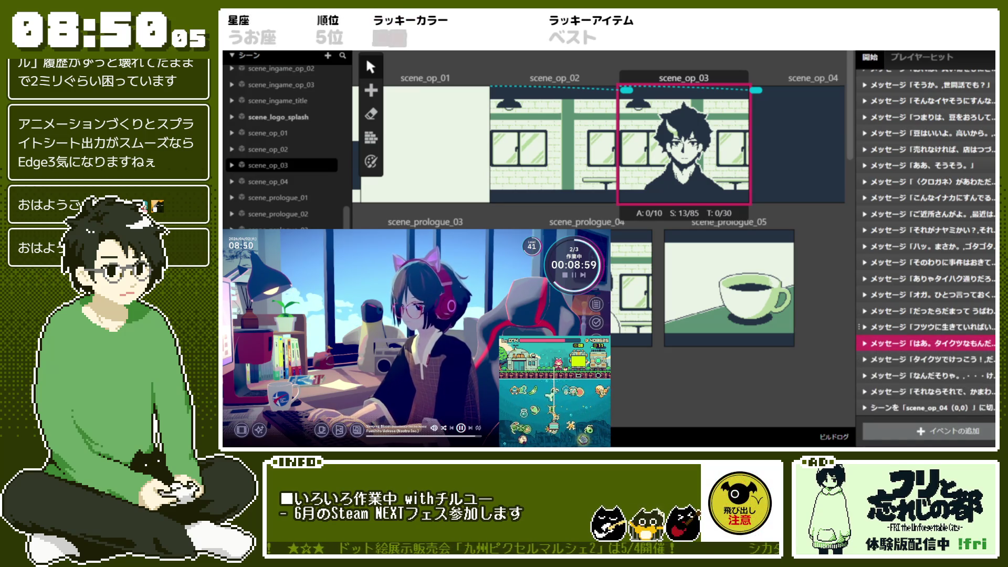
{"action": "left_click", "coordinate": [977, 330], "text": "shift"}
{"action": "right_click", "coordinate": [964, 329]}
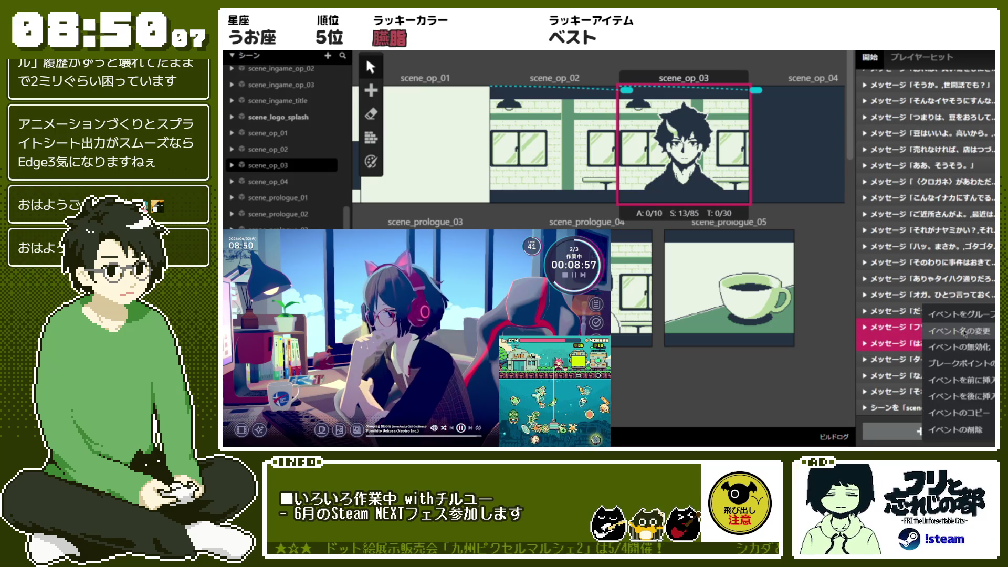
Step: Check the 「はあ。タイクツなもんだ。」 message's text, collapse it, and return to the top
{"action": "left_click", "coordinate": [899, 343]}
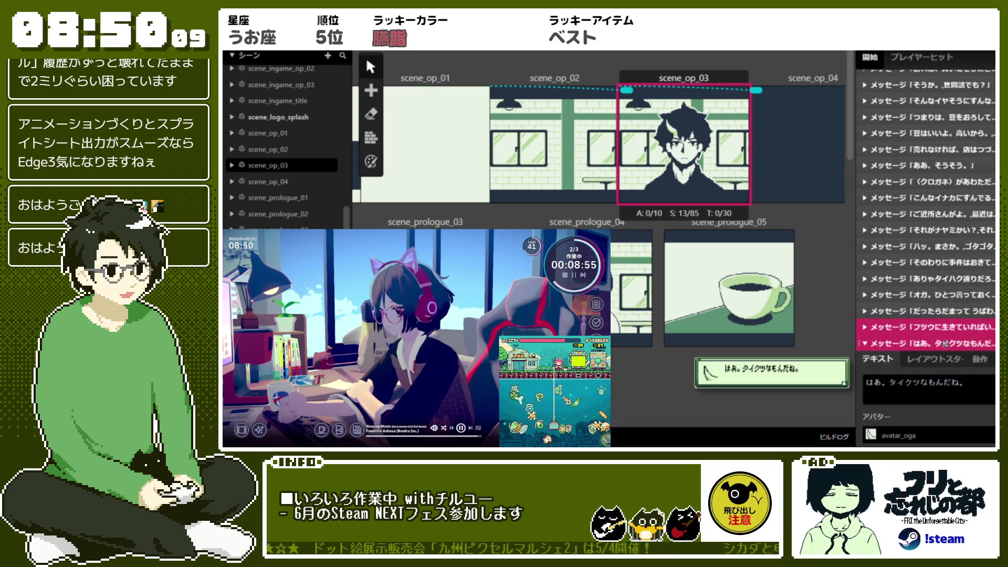
{"action": "left_click", "coordinate": [928, 387]}
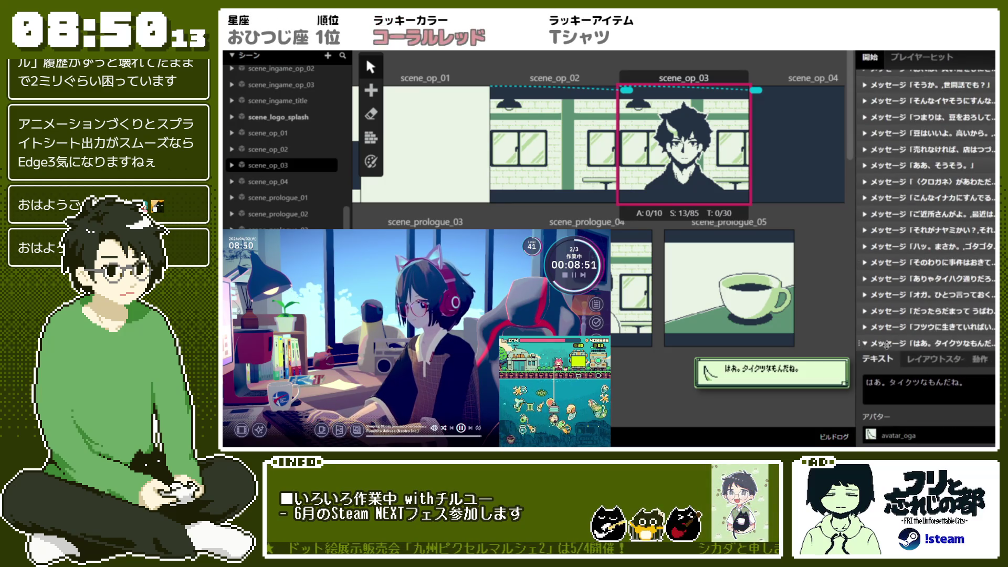
{"action": "left_click", "coordinate": [903, 344]}
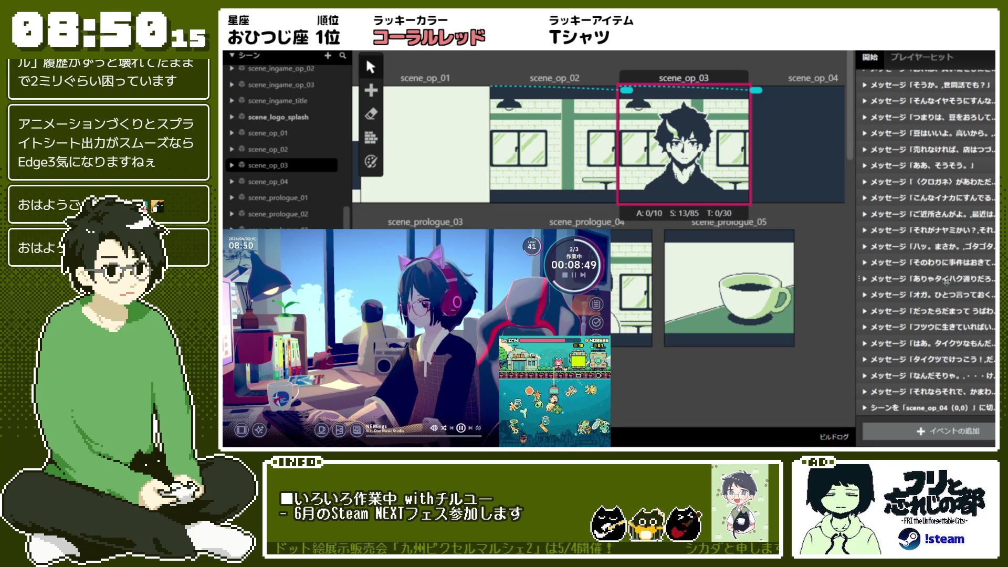
{"action": "scroll", "coordinate": [945, 281], "scroll_direction": "up", "scroll_amount": 5}
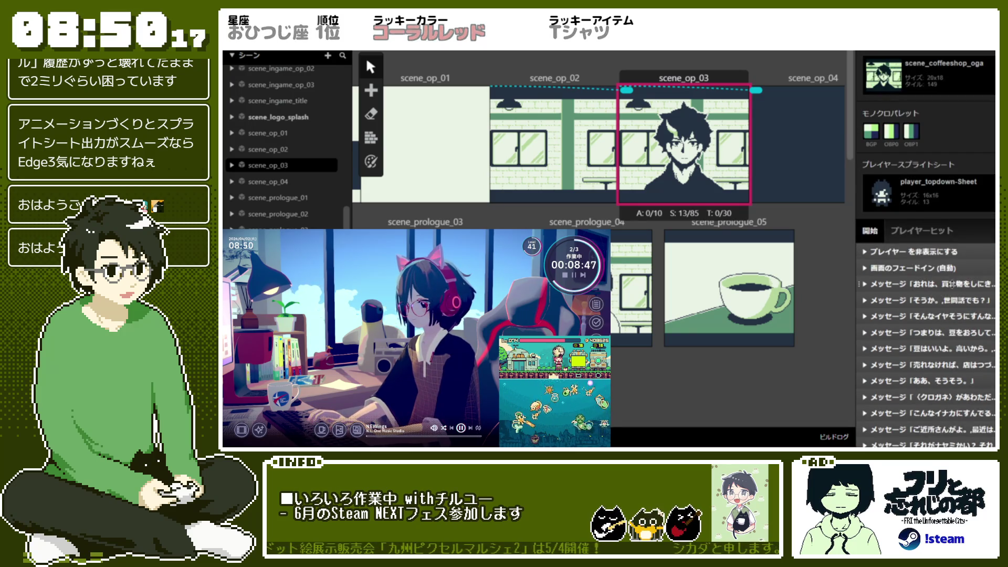
Step: Give scene_op_03's first three messages, including そうか、世間話でも？, the 通常会話_速度1 (デフォルト) preset
{"action": "left_click", "coordinate": [952, 284]}
{"action": "left_click", "coordinate": [959, 342]}
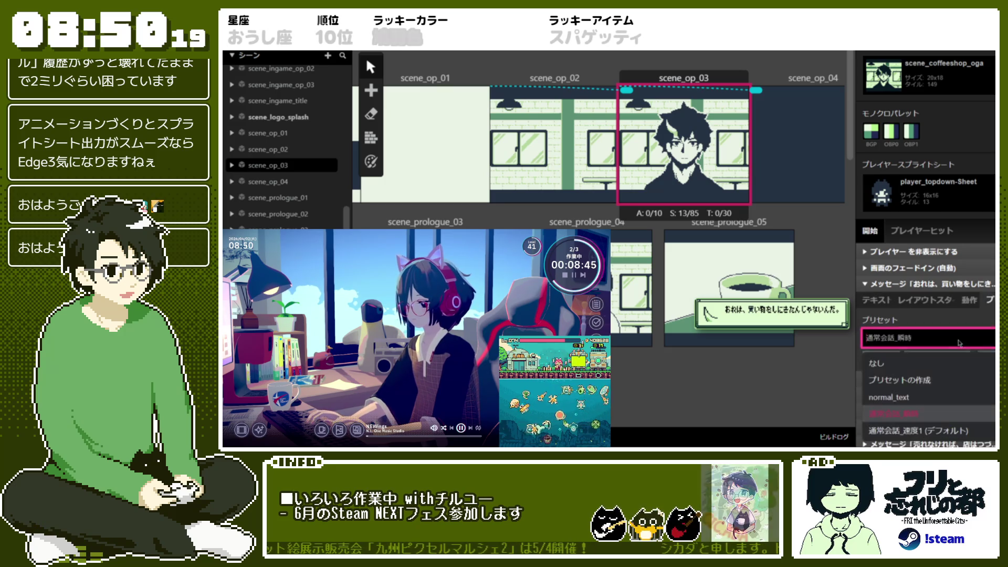
{"action": "left_click", "coordinate": [940, 430]}
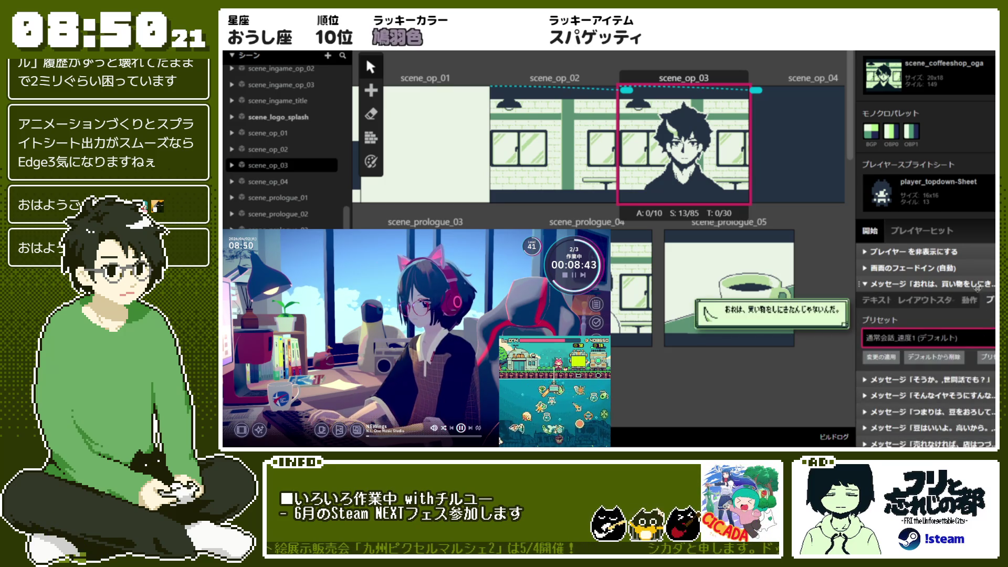
{"action": "left_click", "coordinate": [977, 284]}
{"action": "left_click", "coordinate": [977, 301]}
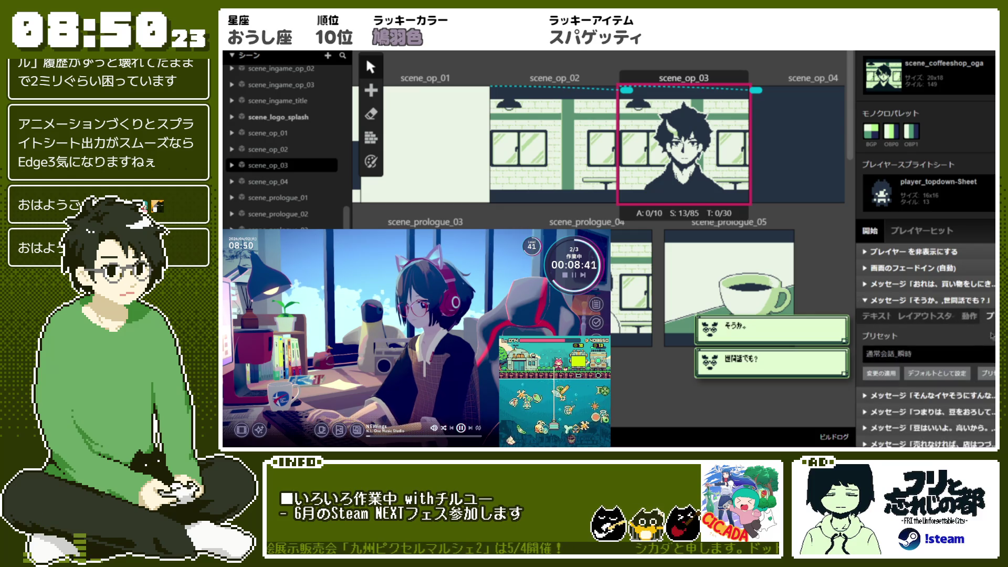
{"action": "left_click", "coordinate": [948, 354]}
{"action": "left_click", "coordinate": [959, 329]}
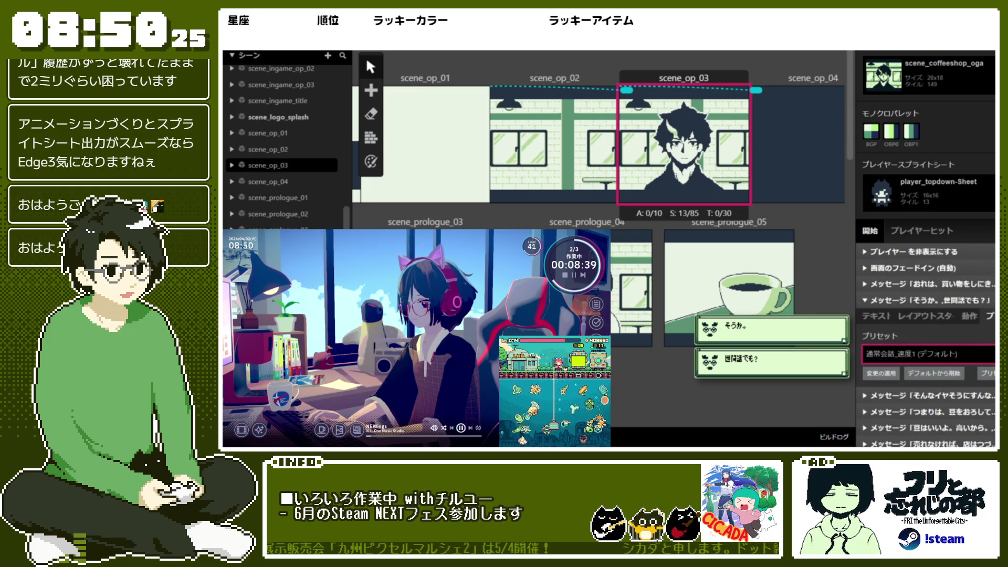
{"action": "left_click", "coordinate": [929, 300]}
{"action": "left_click", "coordinate": [930, 316]}
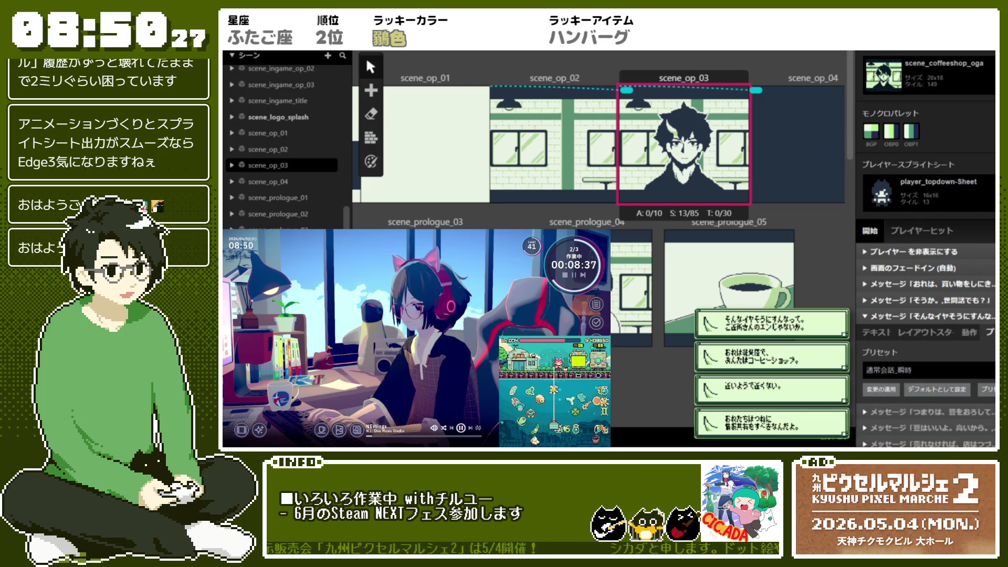
{"action": "left_click", "coordinate": [935, 370]}
{"action": "left_click", "coordinate": [961, 353]}
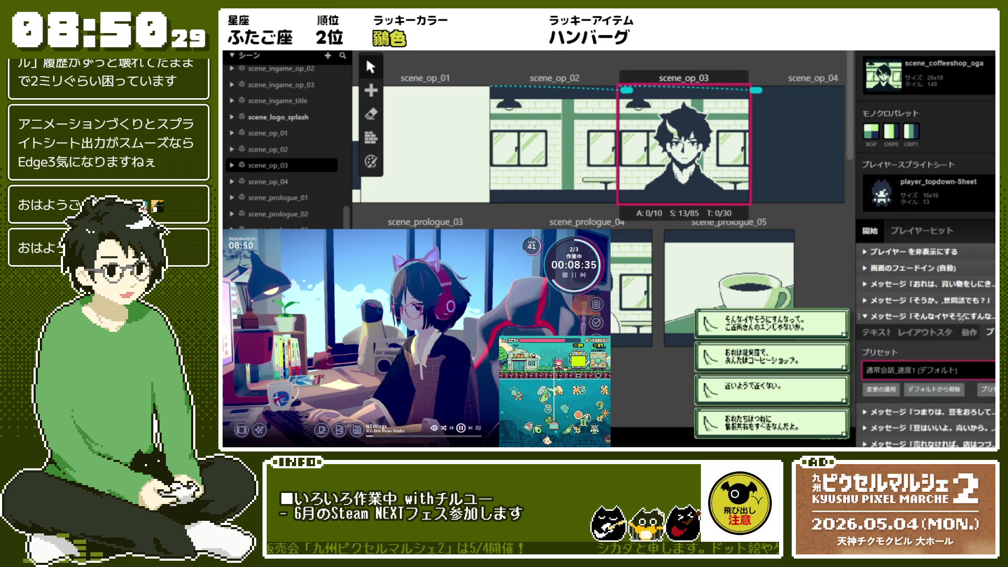
{"action": "left_click", "coordinate": [960, 317]}
Step: Apply the 通常会話_速度1 (デフォルト) preset to the next three messages, including 豆はいいよ。高いから。
{"action": "left_click", "coordinate": [969, 336]}
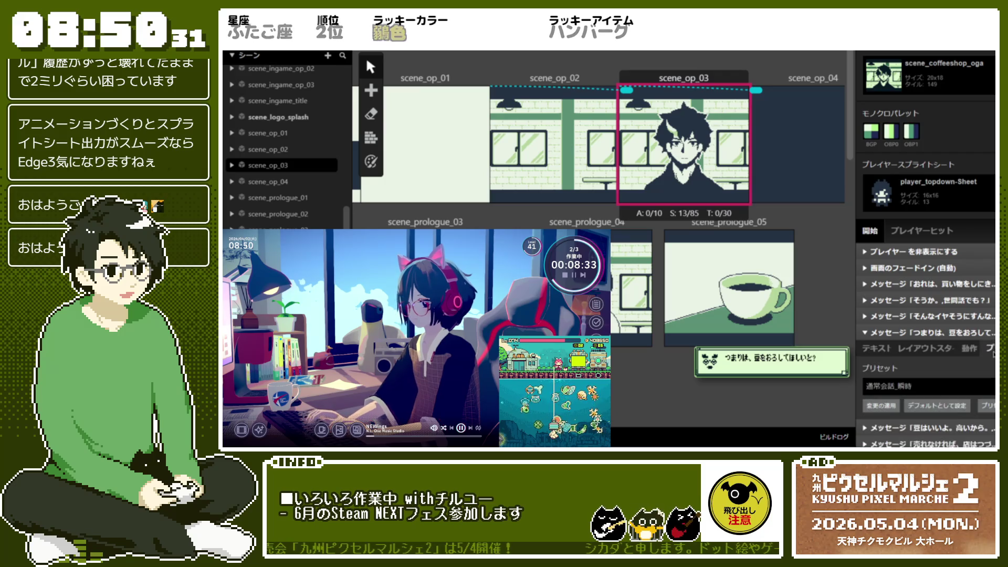
{"action": "scroll", "coordinate": [976, 341], "scroll_direction": "down", "scroll_amount": 1}
{"action": "left_click", "coordinate": [990, 345]}
{"action": "left_click", "coordinate": [924, 436]}
{"action": "left_click", "coordinate": [985, 291]}
{"action": "left_click", "coordinate": [983, 306]}
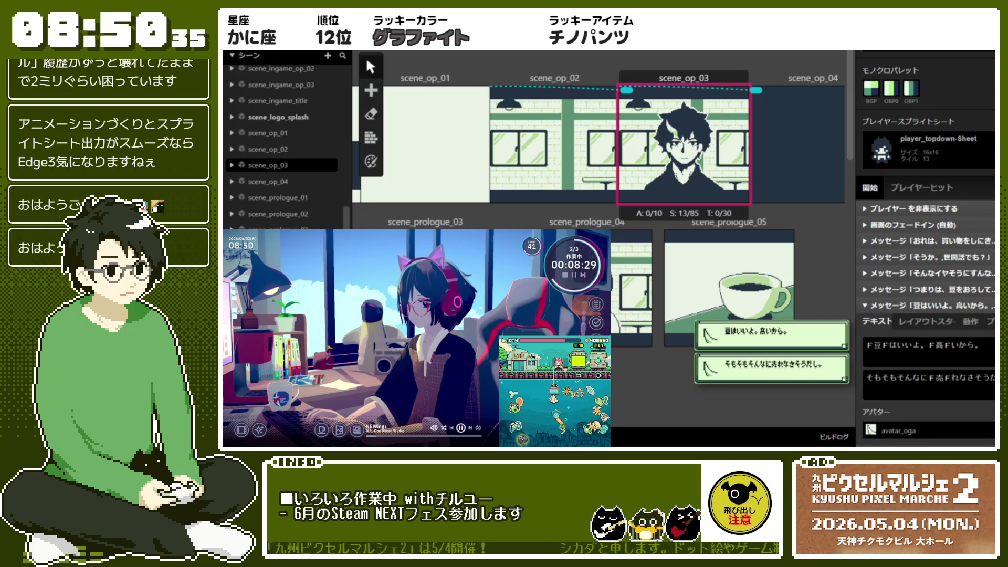
{"action": "left_click", "coordinate": [989, 357]}
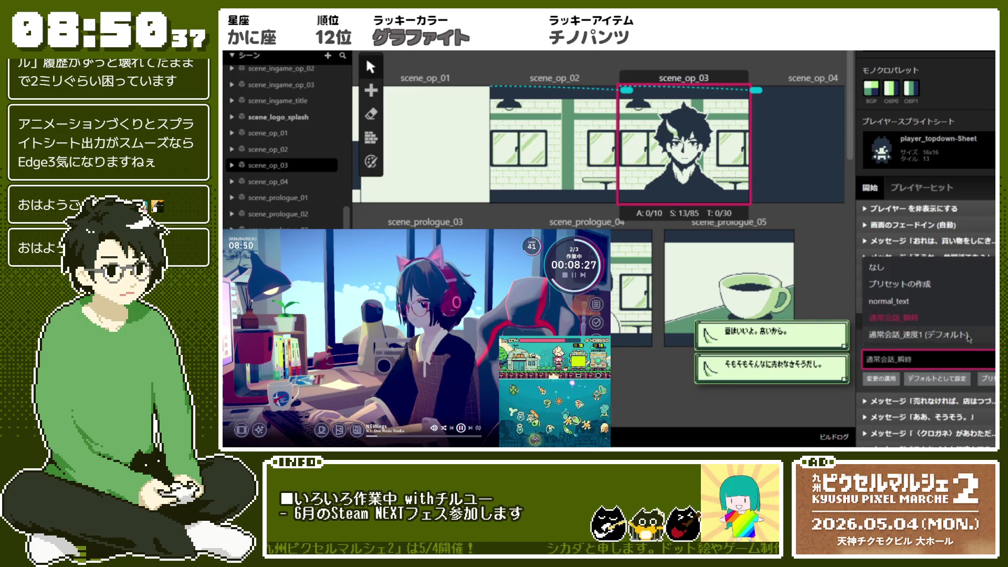
{"action": "left_click", "coordinate": [965, 315]}
{"action": "left_click", "coordinate": [966, 307]}
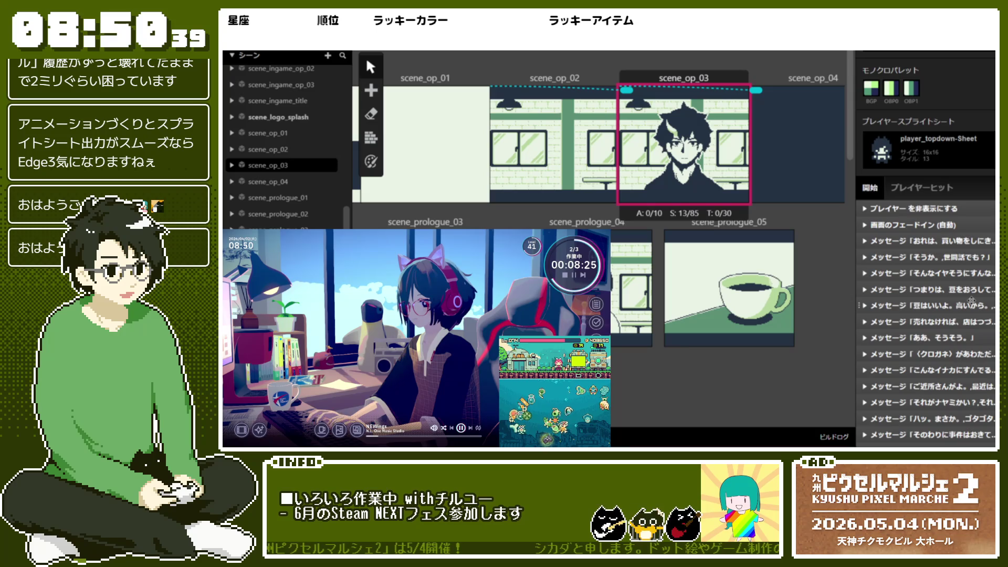
{"action": "left_click", "coordinate": [969, 321]}
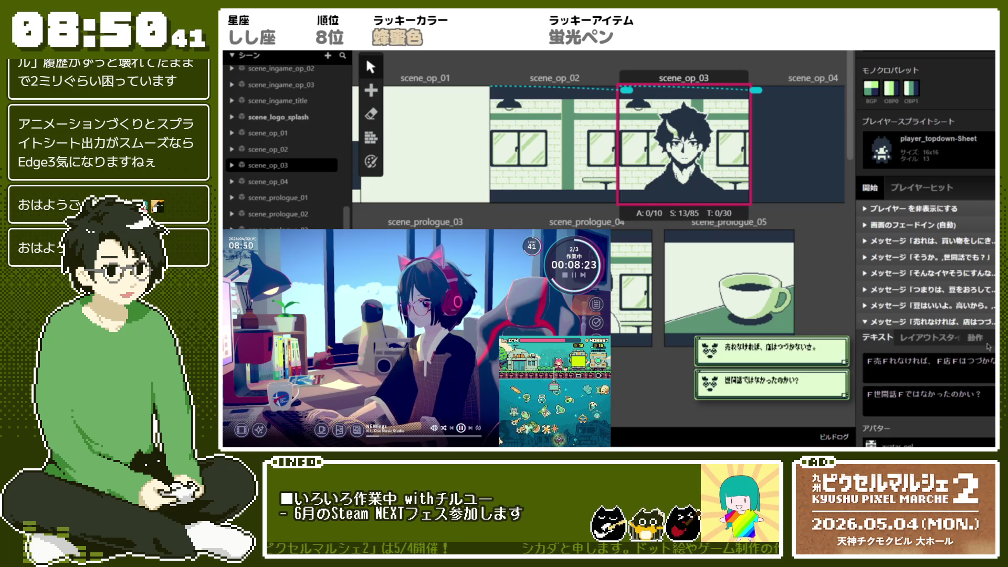
{"action": "scroll", "coordinate": [969, 364], "scroll_direction": "down", "scroll_amount": 1}
{"action": "left_click", "coordinate": [928, 331]}
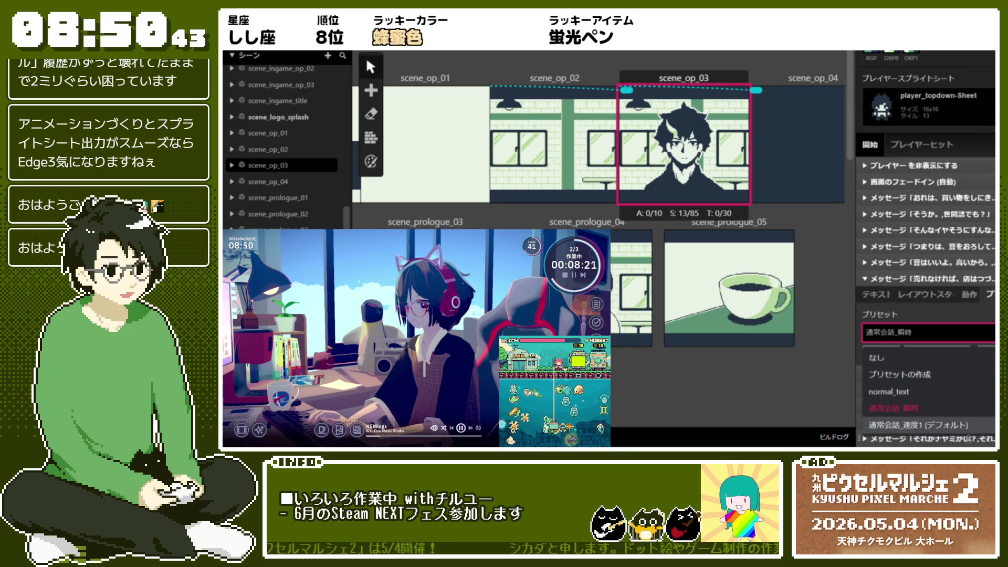
{"action": "left_click", "coordinate": [929, 367]}
{"action": "left_click", "coordinate": [955, 290]}
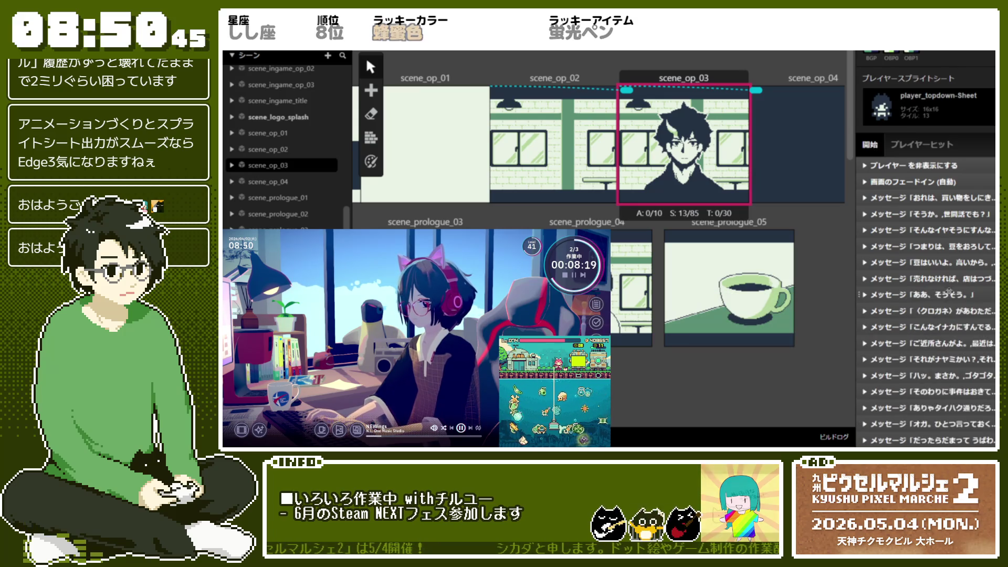
Step: Set the ああ、そうそう。, クロガネ and countryside messages to the 通常会話_速度1 (デフォルト) preset
{"action": "left_click", "coordinate": [954, 295]}
{"action": "left_click", "coordinate": [991, 315]}
{"action": "scroll", "coordinate": [971, 341], "scroll_direction": "down", "scroll_amount": 1}
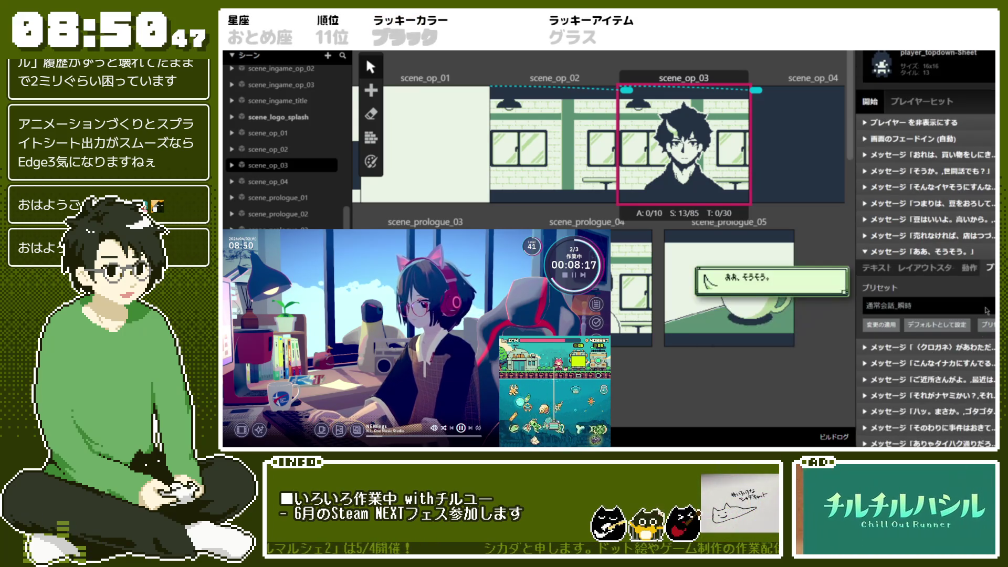
{"action": "left_click", "coordinate": [928, 306]}
{"action": "left_click", "coordinate": [964, 399]}
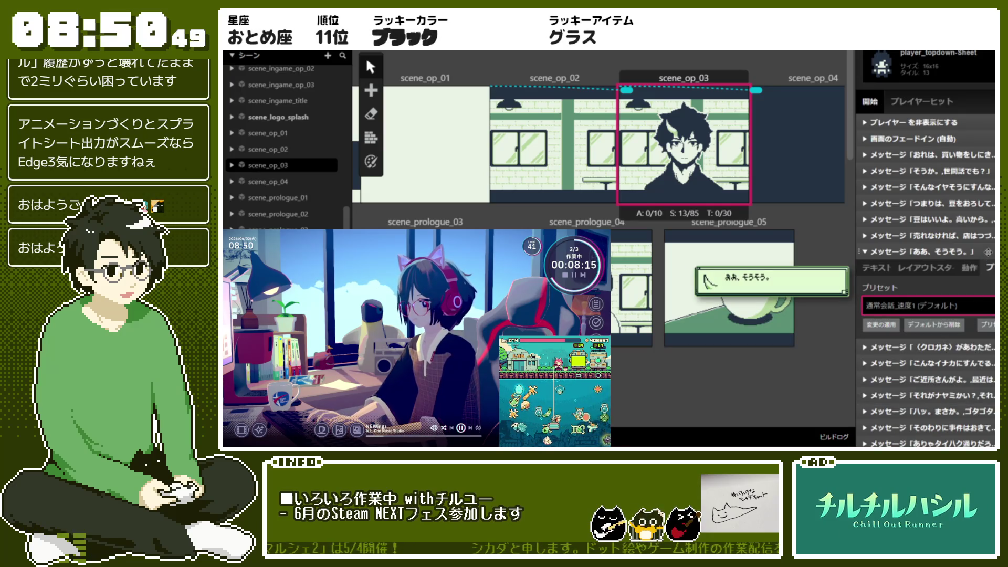
{"action": "left_click", "coordinate": [924, 251]}
{"action": "left_click", "coordinate": [989, 283]}
{"action": "left_click", "coordinate": [927, 321]}
{"action": "left_click", "coordinate": [954, 415]}
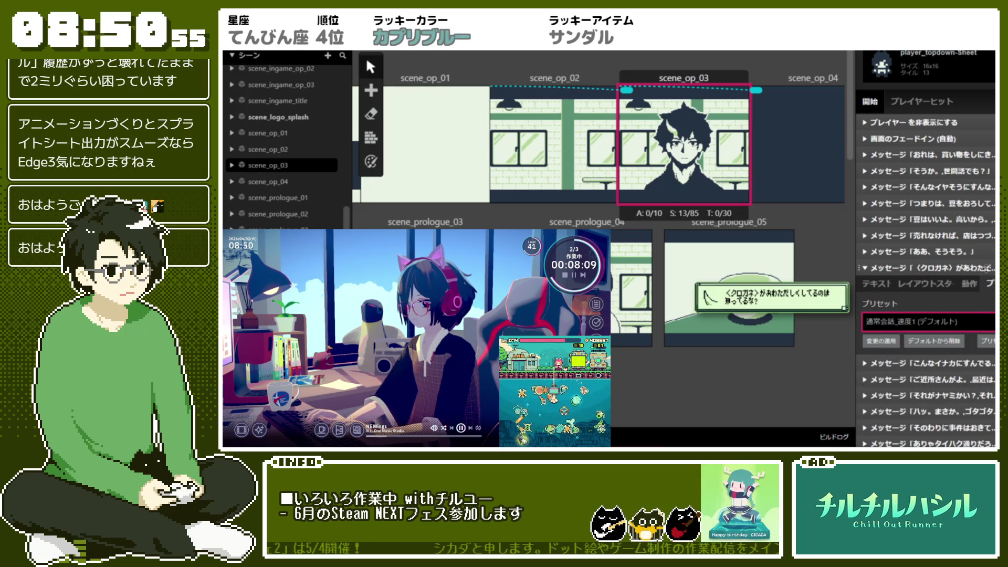
{"action": "left_click", "coordinate": [986, 267]}
{"action": "left_click", "coordinate": [986, 279]}
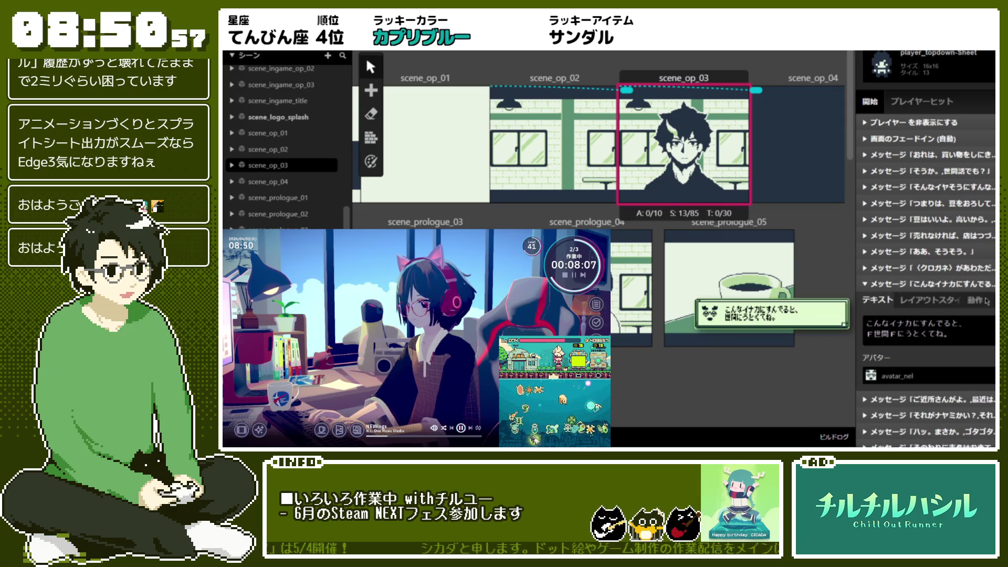
{"action": "scroll", "coordinate": [956, 295], "scroll_direction": "down", "scroll_amount": 1}
{"action": "left_click", "coordinate": [954, 295]}
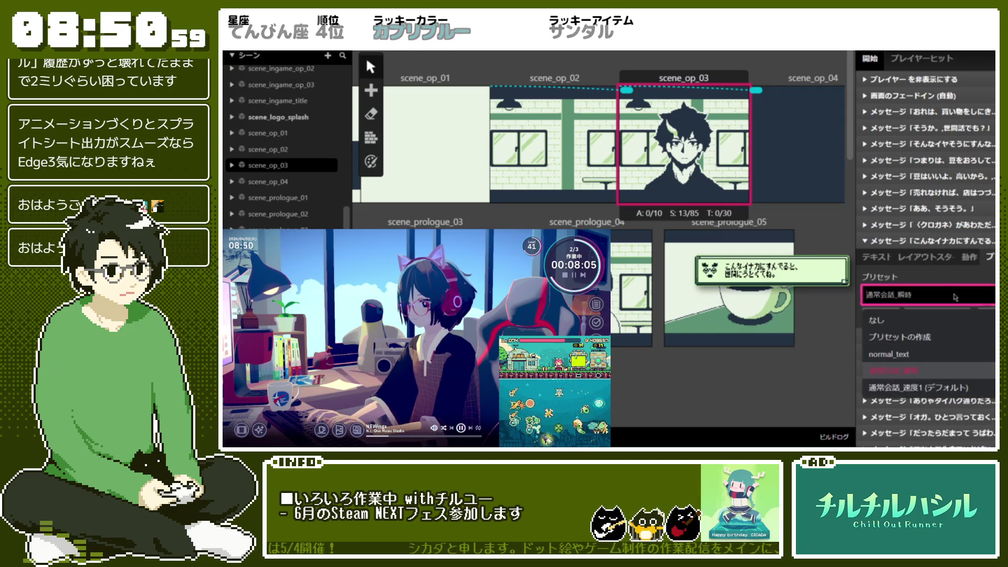
{"action": "left_click", "coordinate": [947, 373]}
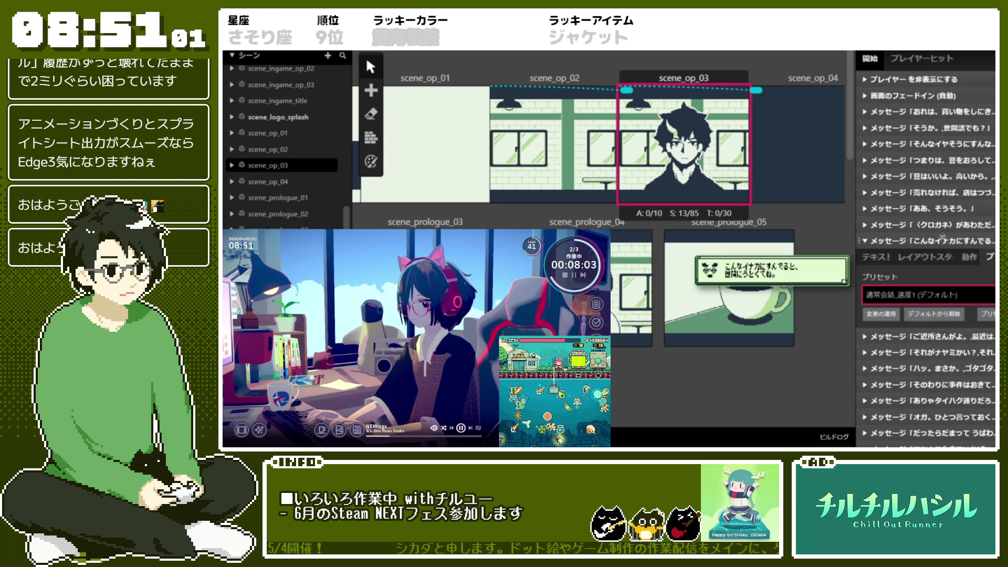
{"action": "left_click", "coordinate": [941, 239]}
Step: Set the four-line, それがナヤミかい？ and ハッ。まさか messages to the 通常会話_速度1 (デフォルト) preset
{"action": "left_click", "coordinate": [940, 257]}
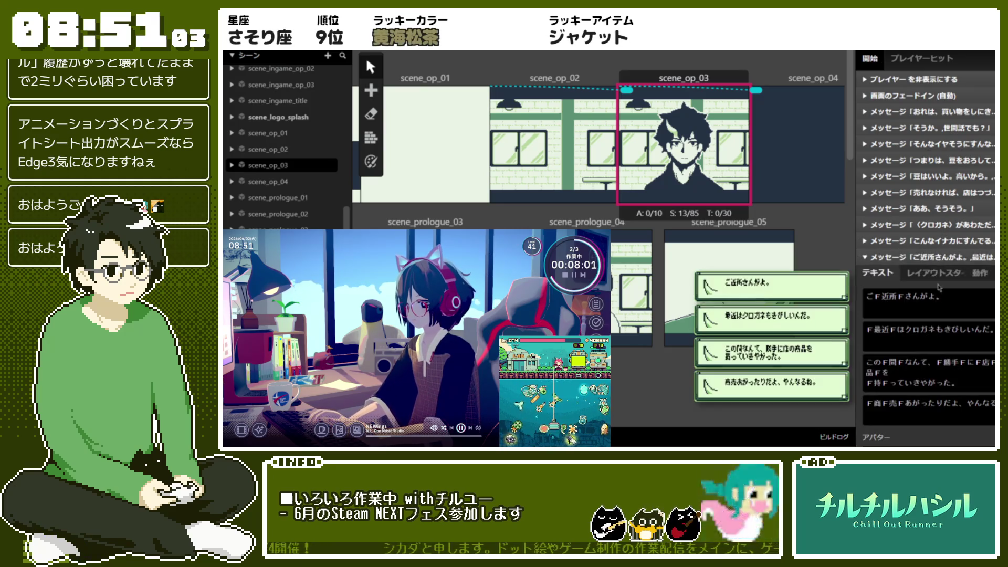
{"action": "scroll", "coordinate": [950, 306], "scroll_direction": "down", "scroll_amount": 1}
{"action": "left_click", "coordinate": [991, 229]}
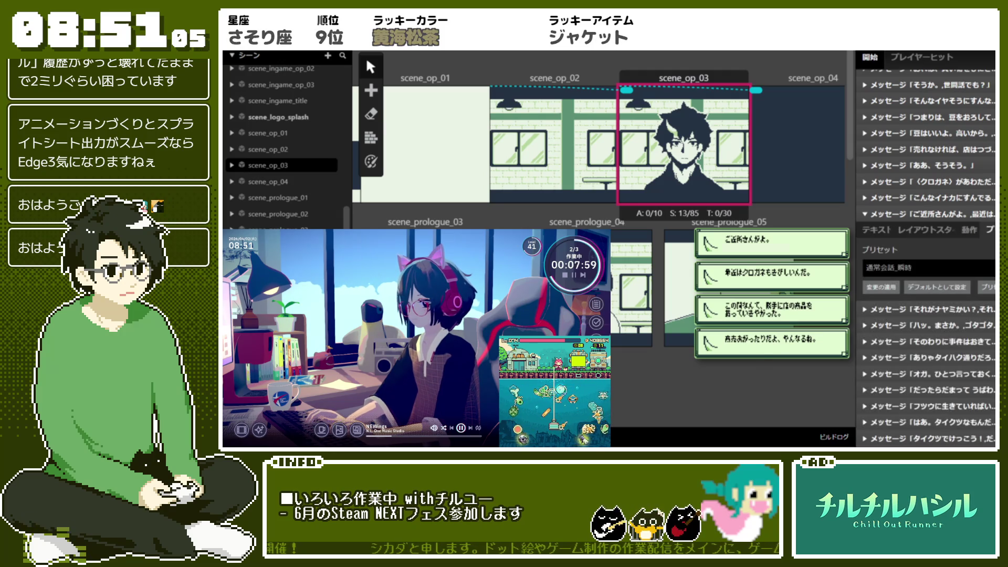
{"action": "left_click", "coordinate": [990, 268]}
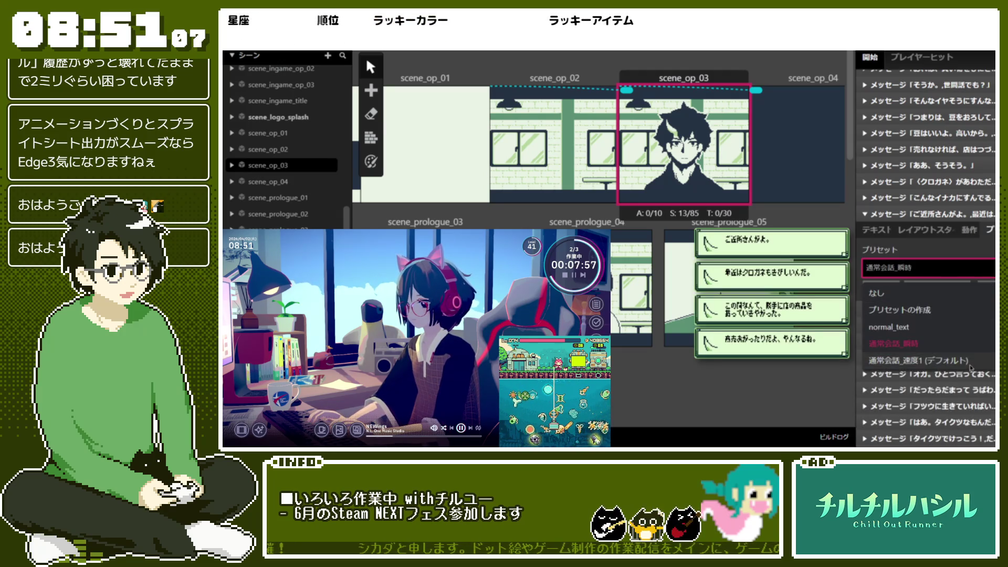
{"action": "left_click", "coordinate": [924, 362]}
{"action": "left_click", "coordinate": [917, 215]}
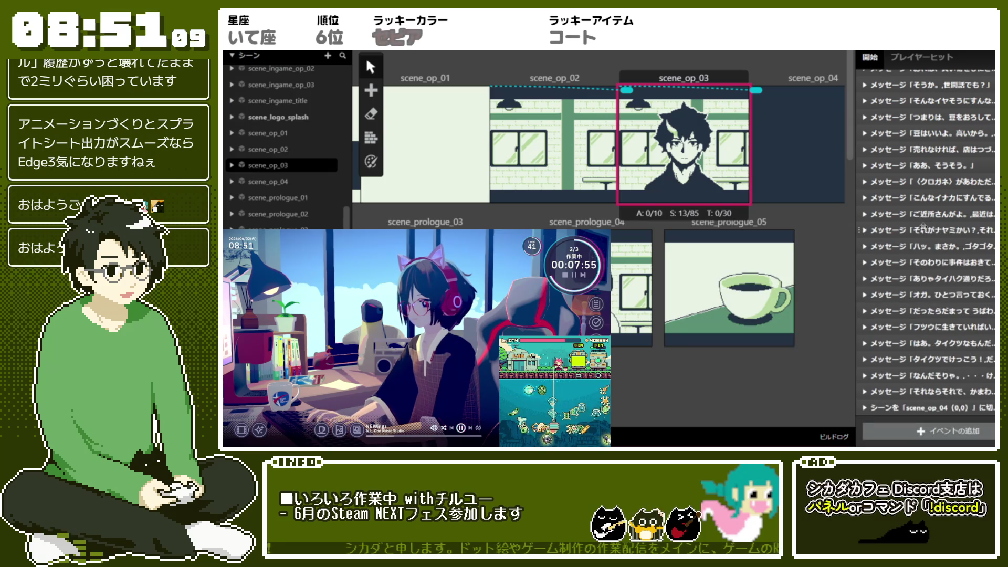
{"action": "left_click", "coordinate": [923, 229]}
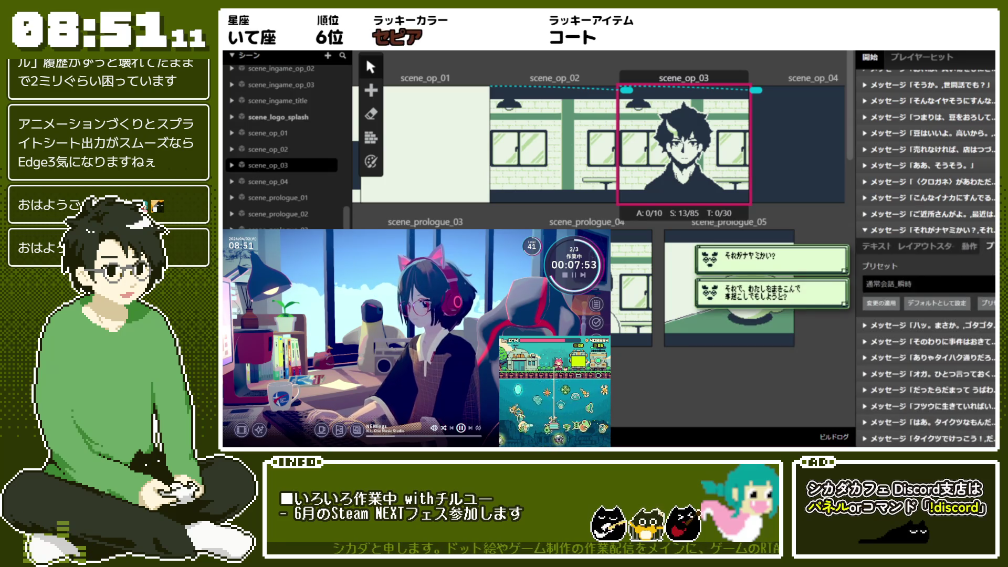
{"action": "left_click", "coordinate": [974, 283]}
{"action": "left_click", "coordinate": [939, 363]}
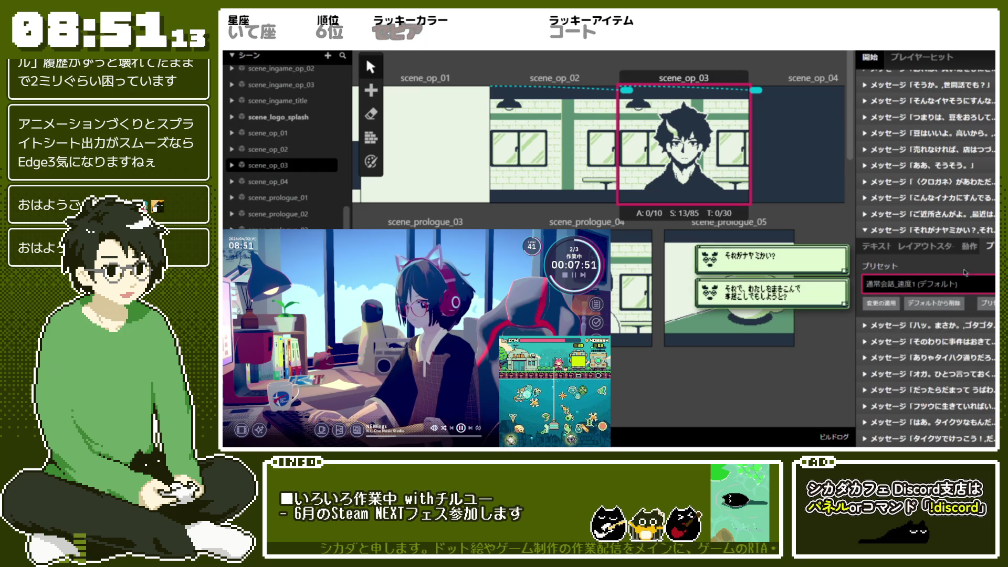
{"action": "left_click", "coordinate": [943, 231]}
{"action": "left_click", "coordinate": [945, 247]}
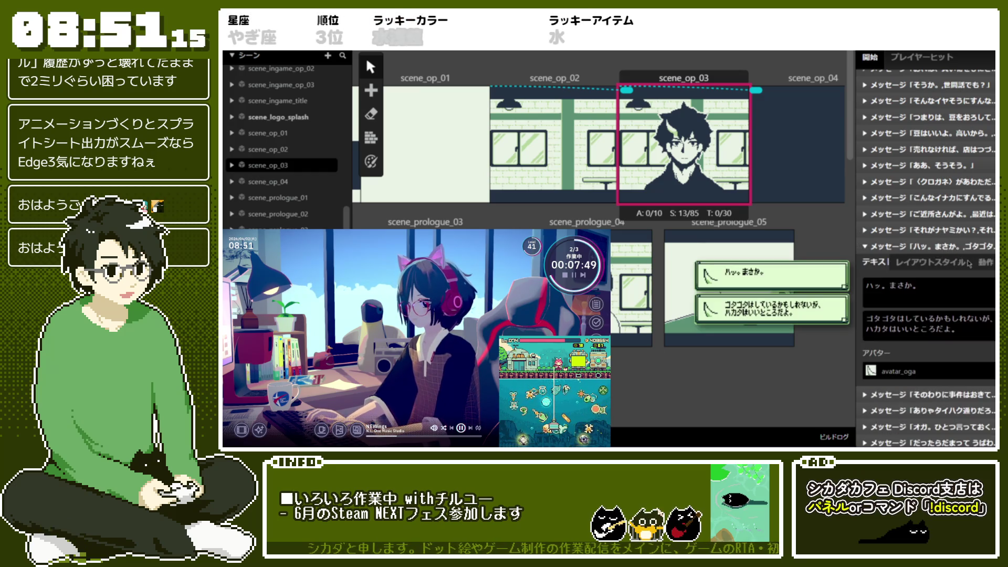
{"action": "scroll", "coordinate": [974, 259], "scroll_direction": "down", "scroll_amount": 1}
{"action": "left_click", "coordinate": [974, 258]}
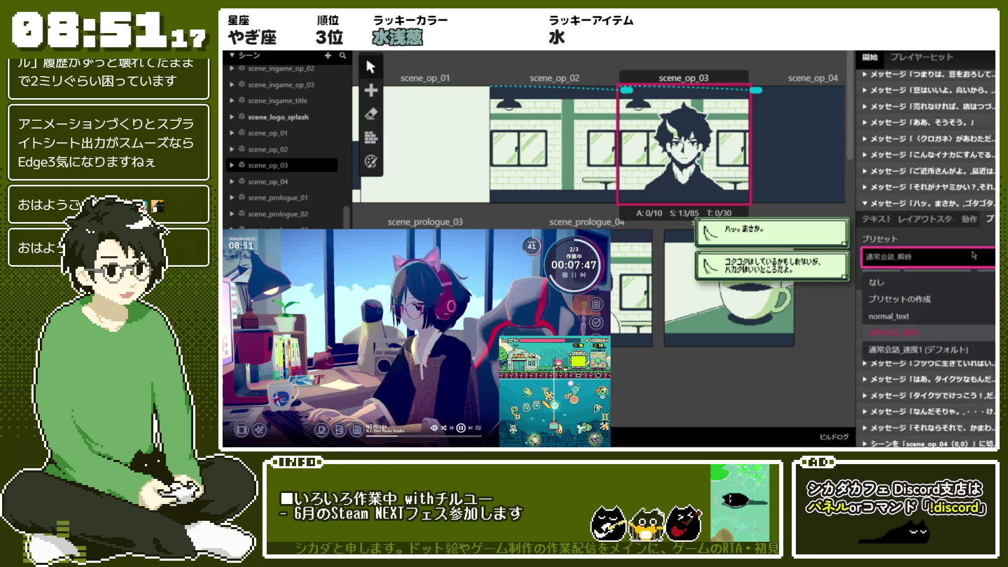
{"action": "left_click", "coordinate": [934, 349]}
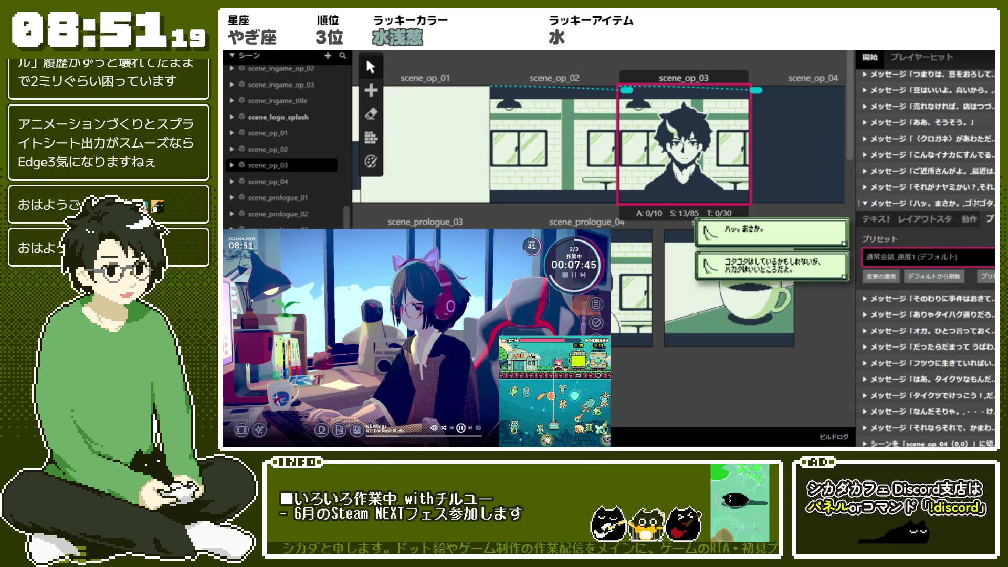
{"action": "left_click", "coordinate": [976, 203]}
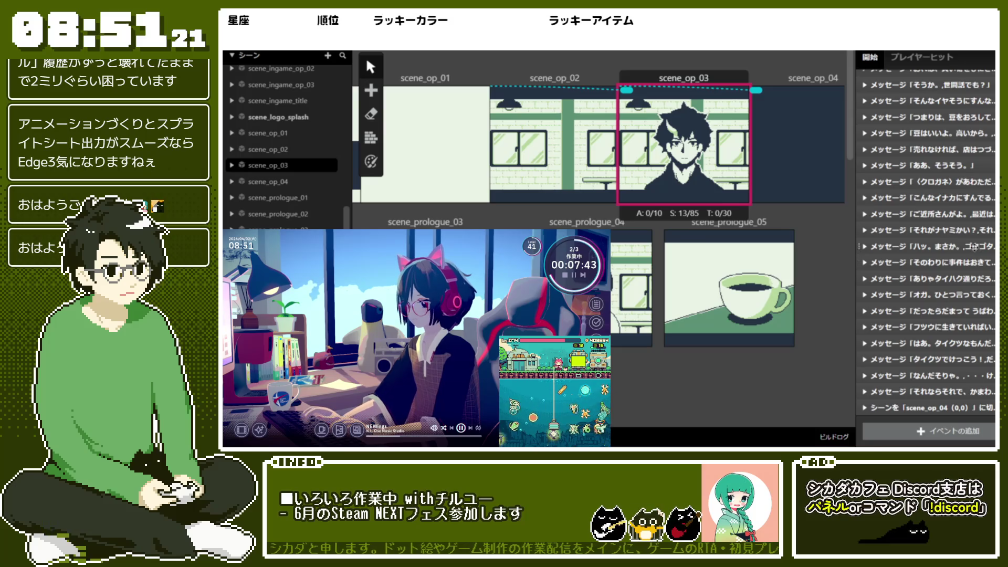
{"action": "left_click", "coordinate": [974, 246]}
{"action": "left_click", "coordinate": [952, 203]}
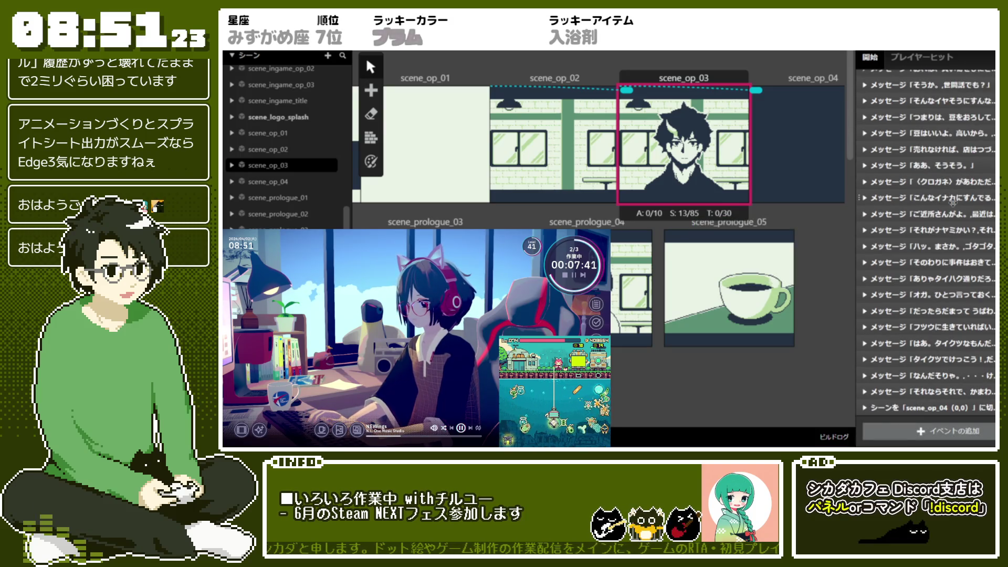
Step: Apply 通常会話_速度1 (デフォルト) to the そのわりに事件はおきて, ありゃタイハク and オガ。ひとつ言っておく messages
{"action": "left_click", "coordinate": [949, 261]}
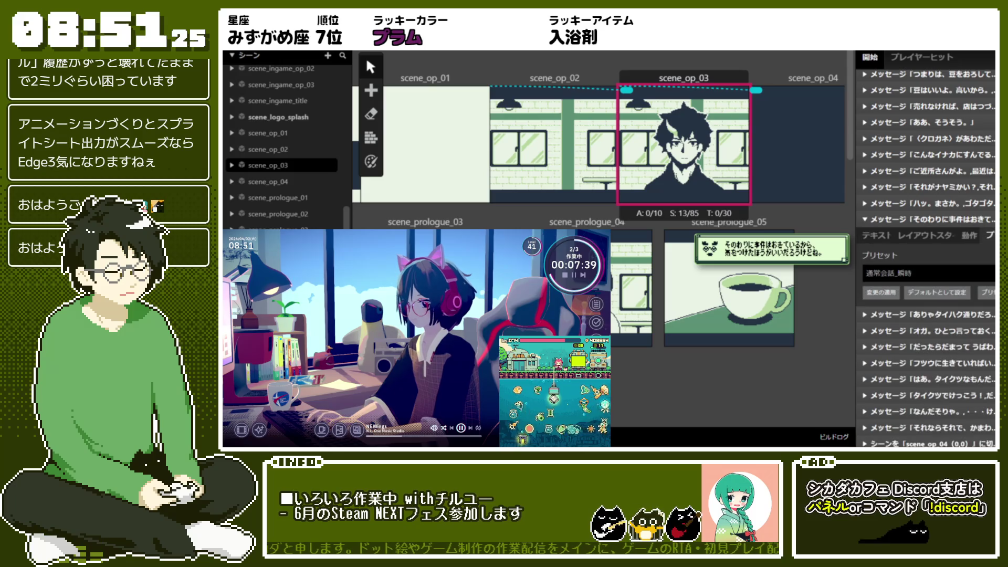
{"action": "left_click", "coordinate": [974, 274]}
{"action": "left_click", "coordinate": [924, 369]}
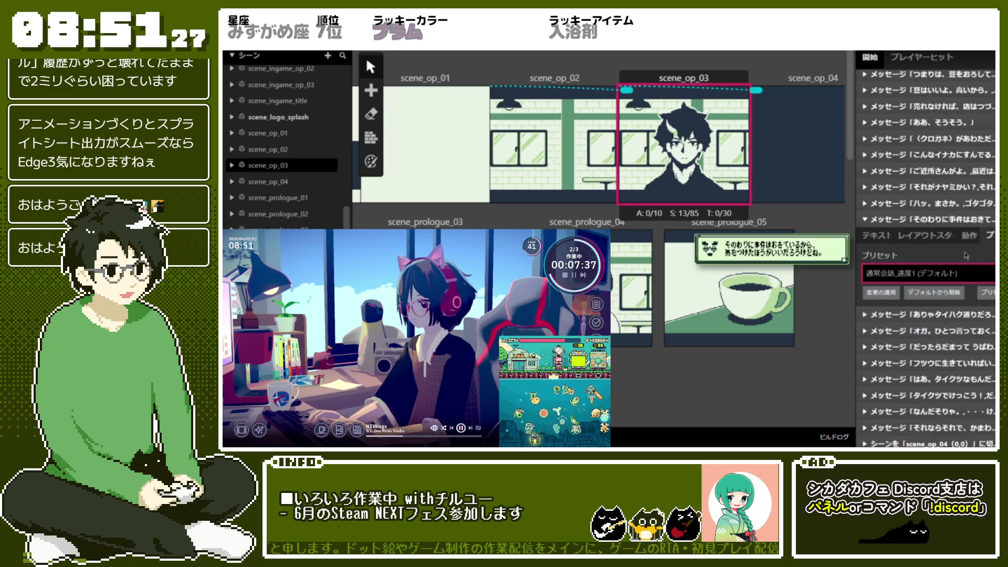
{"action": "left_click", "coordinate": [930, 219]}
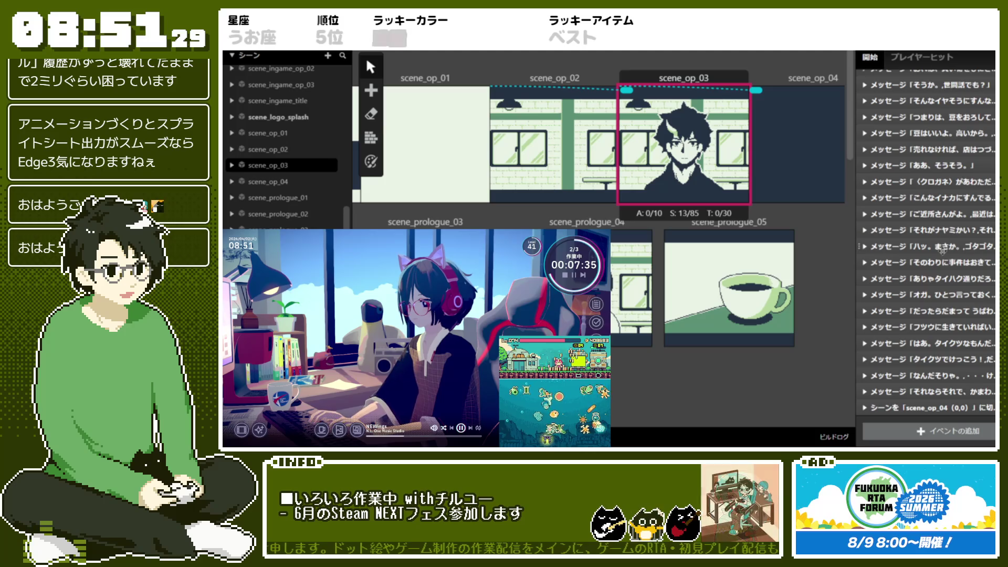
{"action": "left_click", "coordinate": [936, 280]}
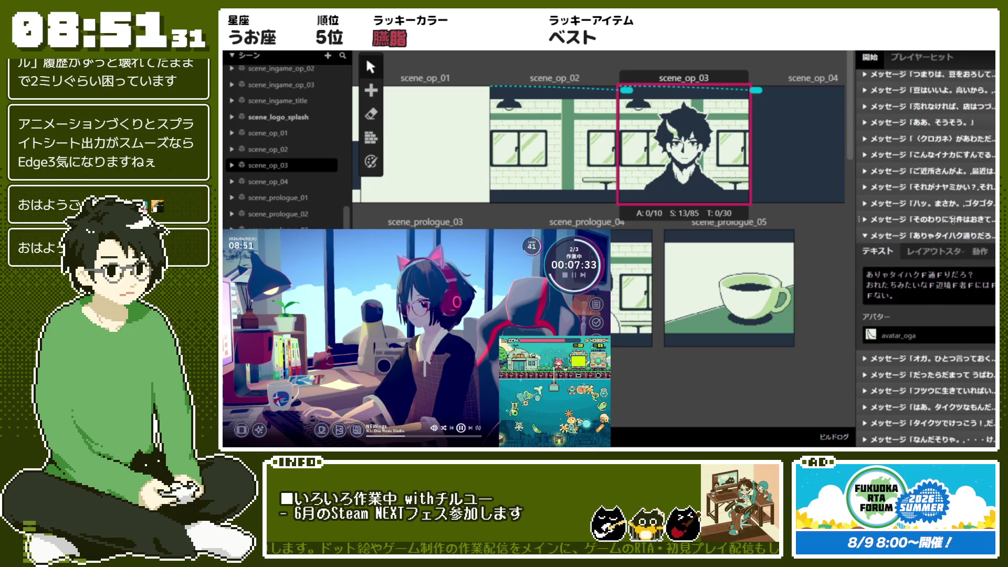
{"action": "left_click", "coordinate": [930, 219]}
{"action": "left_click", "coordinate": [952, 219]}
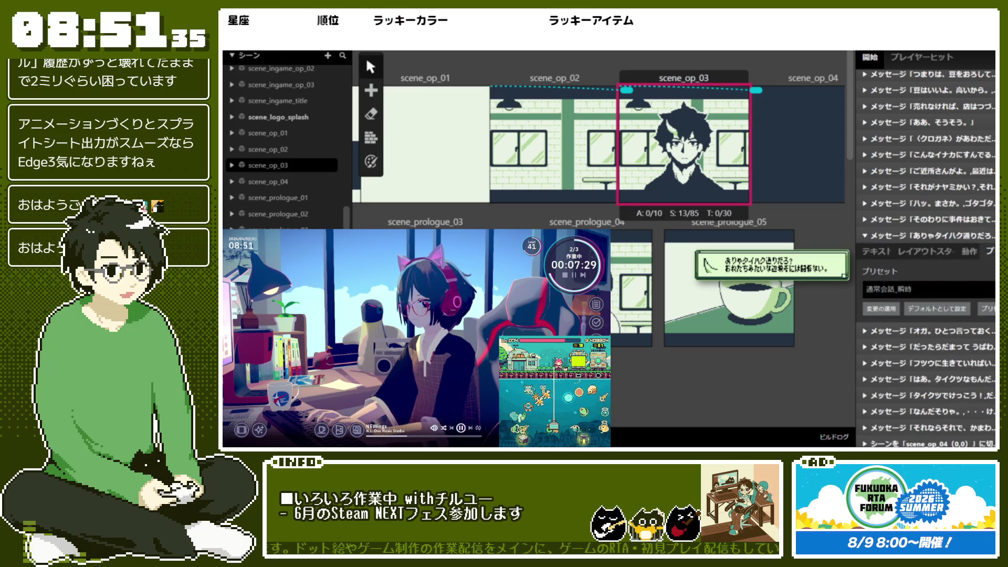
{"action": "left_click", "coordinate": [939, 288]}
{"action": "left_click", "coordinate": [966, 314]}
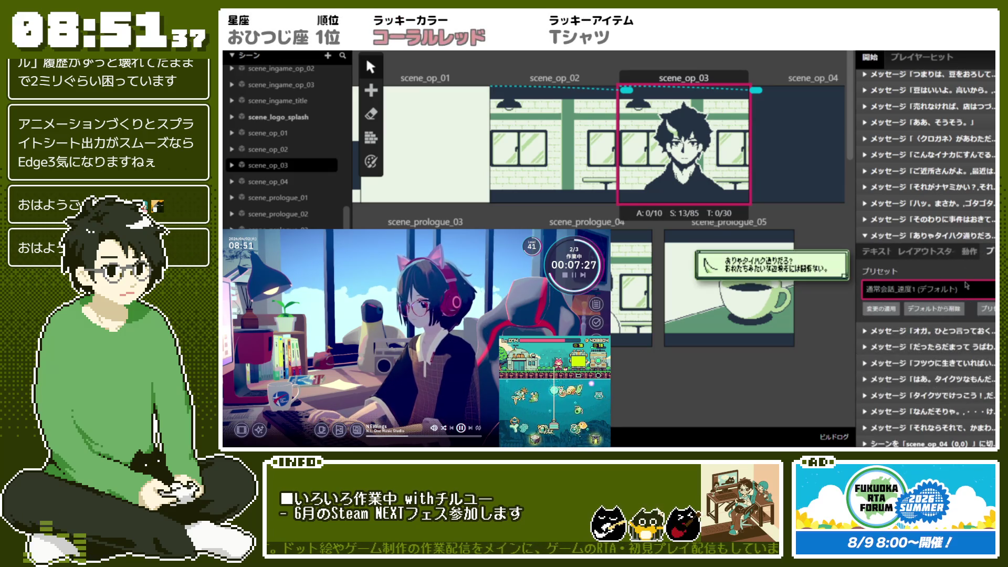
{"action": "left_click", "coordinate": [964, 237]}
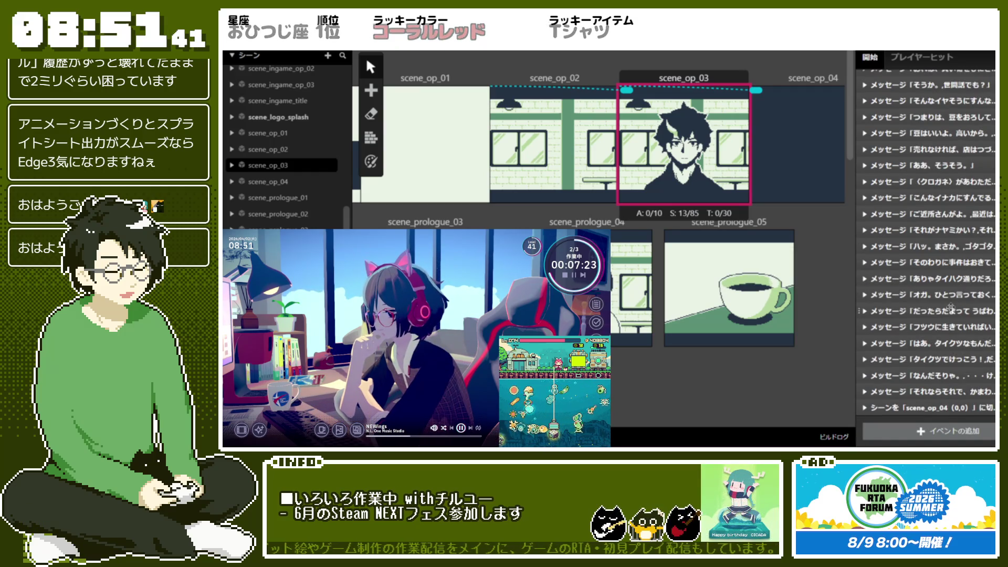
{"action": "scroll", "coordinate": [951, 308], "scroll_direction": "up", "scroll_amount": 5}
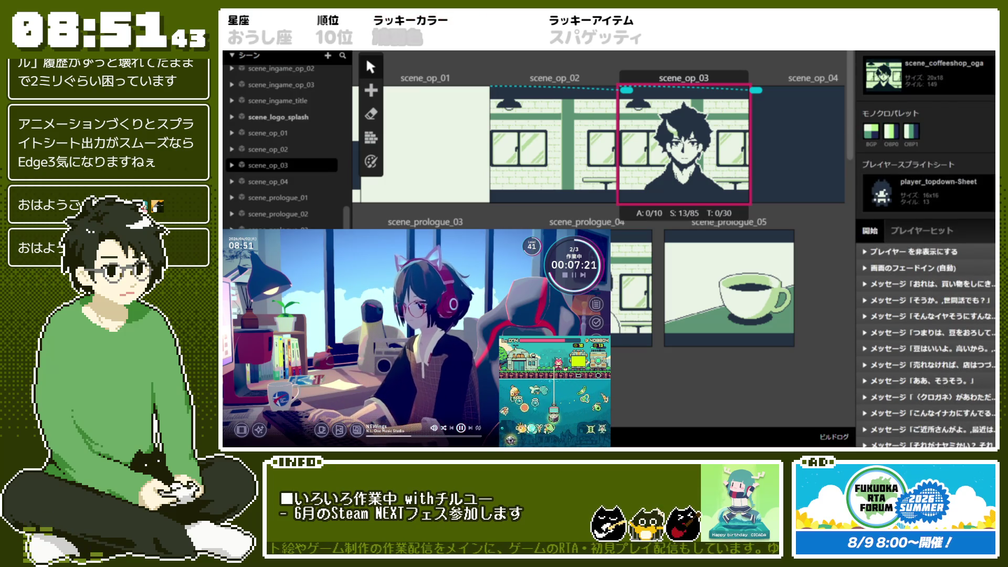
{"action": "scroll", "coordinate": [993, 193], "scroll_direction": "down", "scroll_amount": 5}
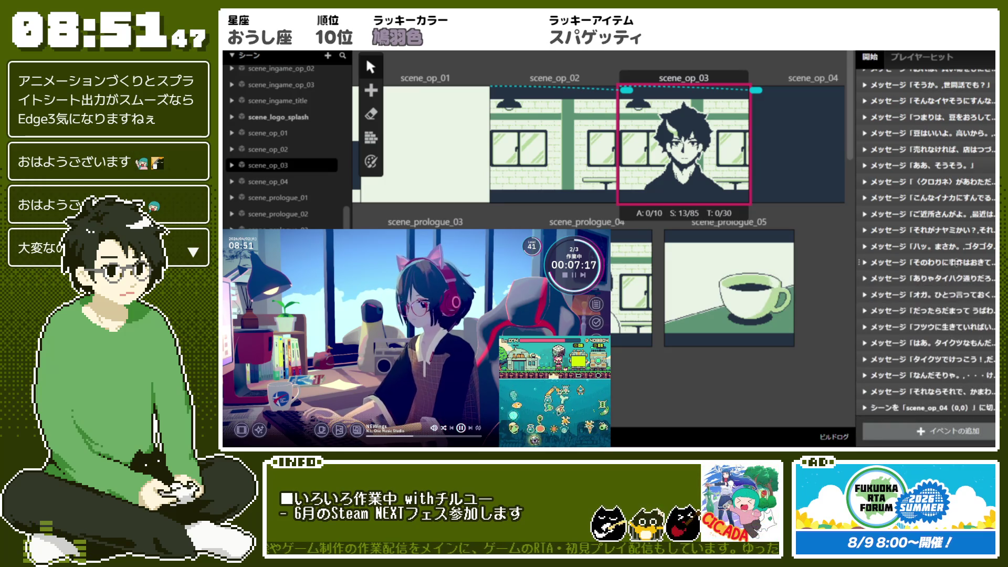
{"action": "left_click", "coordinate": [892, 294]}
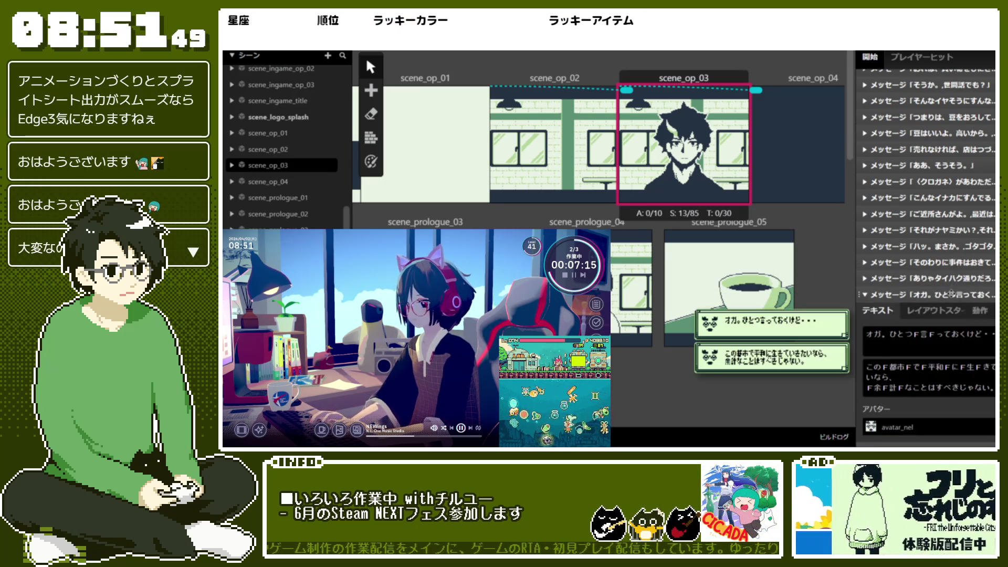
{"action": "left_click", "coordinate": [924, 311]}
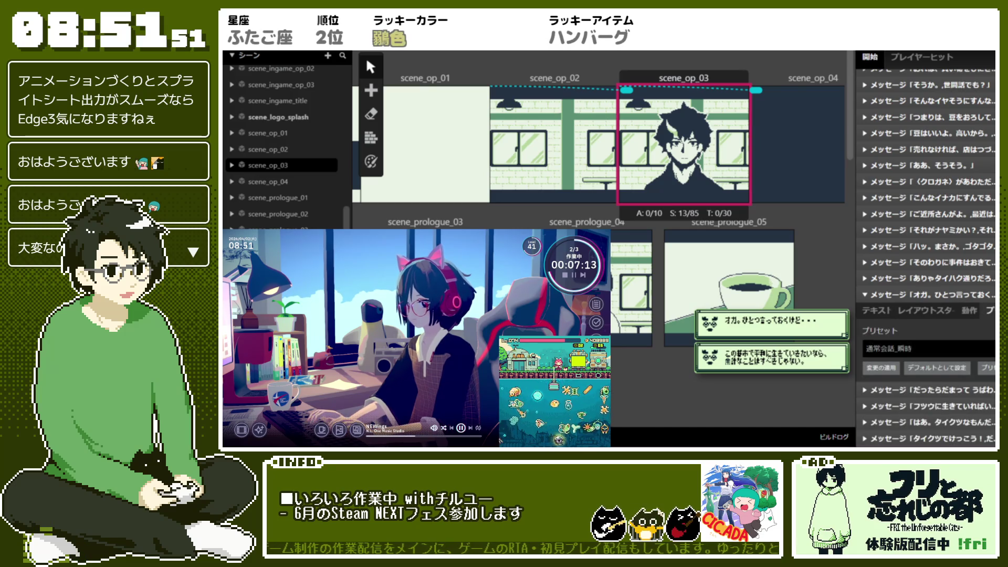
{"action": "left_click", "coordinate": [972, 349]}
{"action": "left_click", "coordinate": [972, 330]}
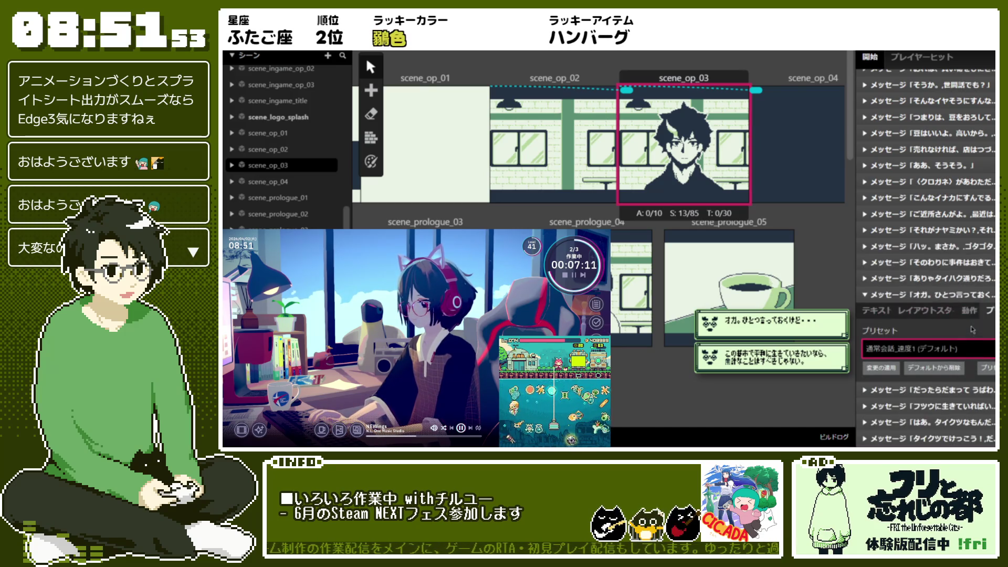
Step: Apply 通常会話_速度1 (デフォルト) to the だったらだまって, フツウに生きていれば and はあ。タイクツなもんだ messages
{"action": "left_click", "coordinate": [924, 389]}
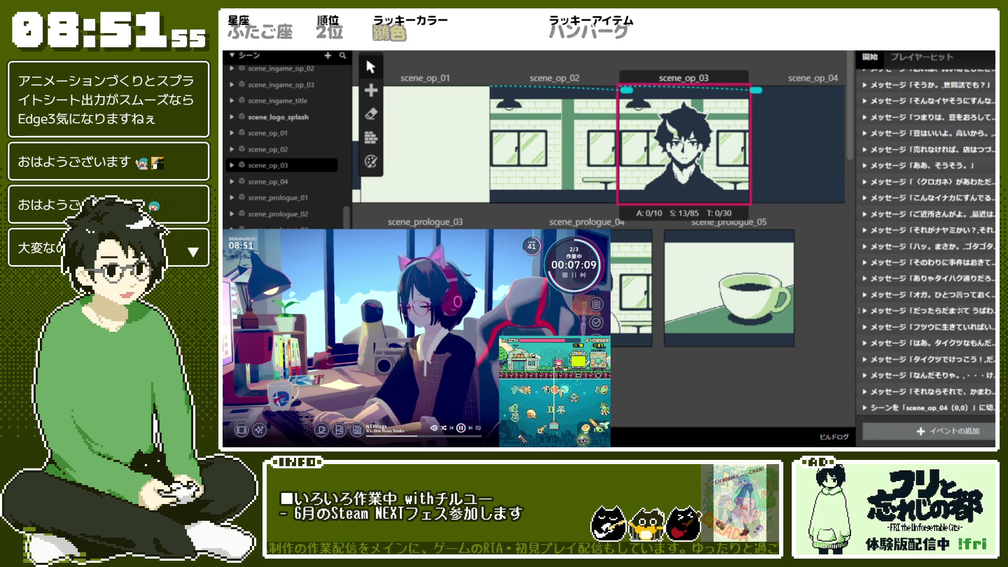
{"action": "left_click", "coordinate": [977, 363]}
{"action": "left_click", "coordinate": [978, 348]}
{"action": "left_click", "coordinate": [924, 406]}
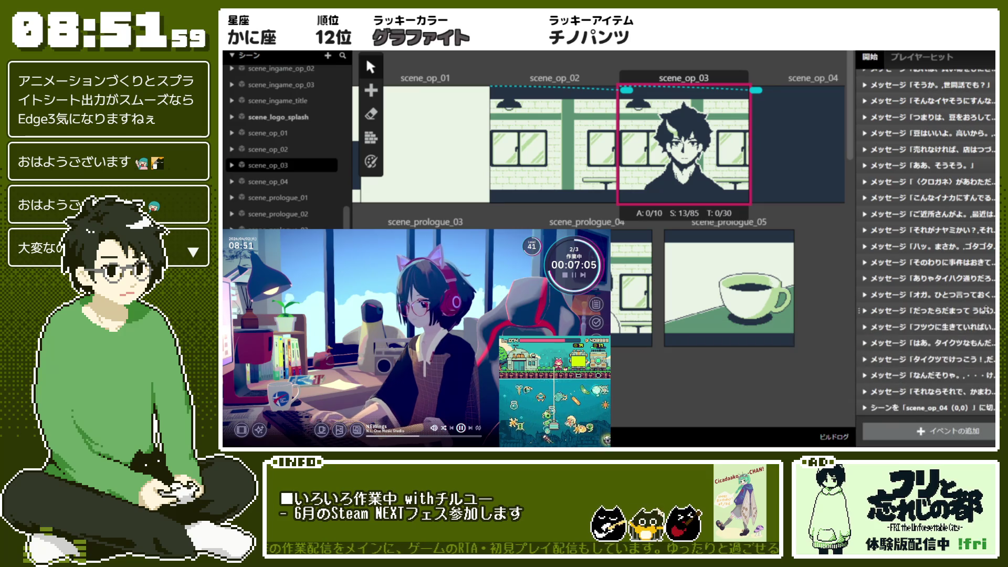
{"action": "scroll", "coordinate": [924, 368], "scroll_direction": "down", "scroll_amount": 2}
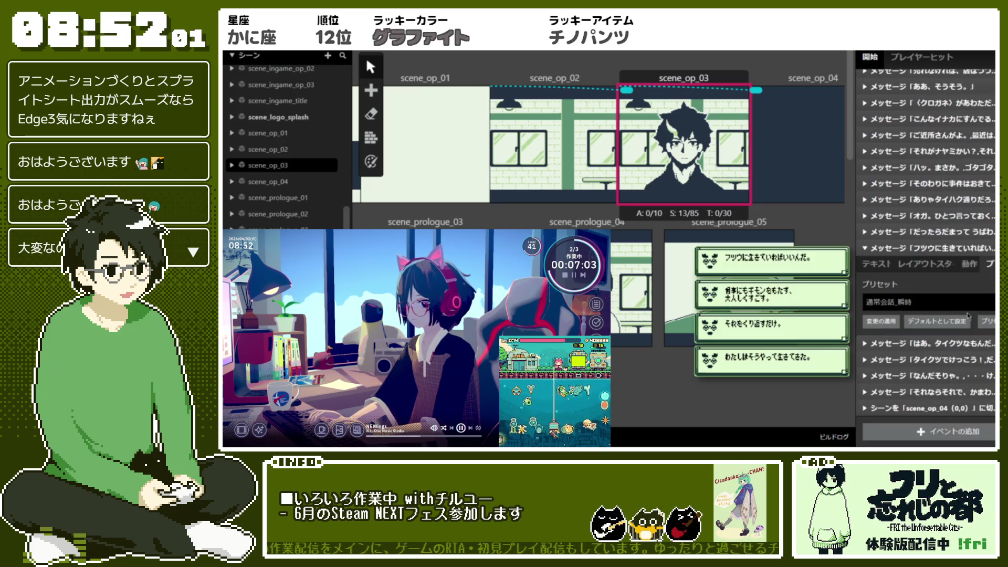
{"action": "left_click", "coordinate": [966, 302]}
{"action": "left_click", "coordinate": [966, 386]}
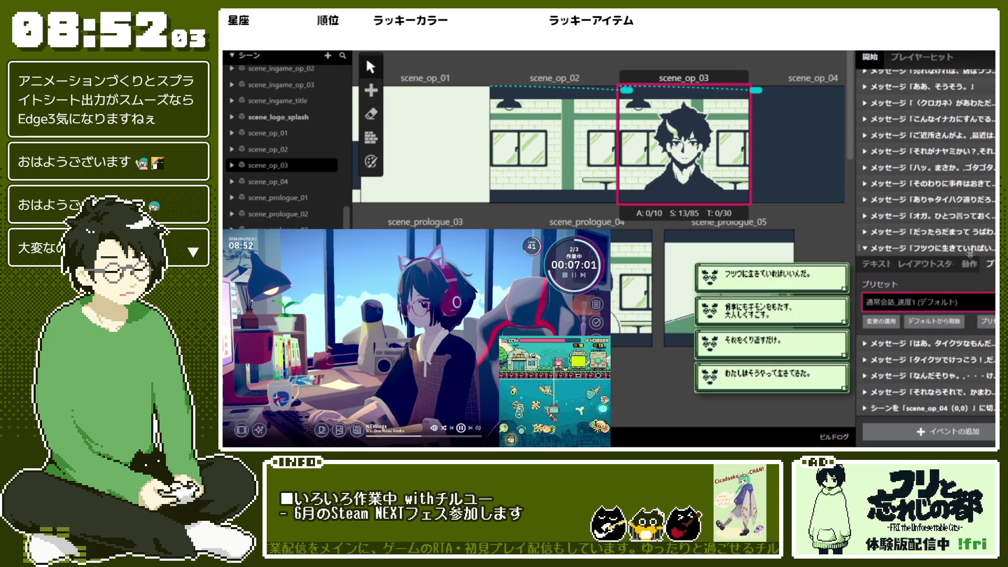
{"action": "left_click", "coordinate": [975, 318]}
{"action": "left_click", "coordinate": [981, 346]}
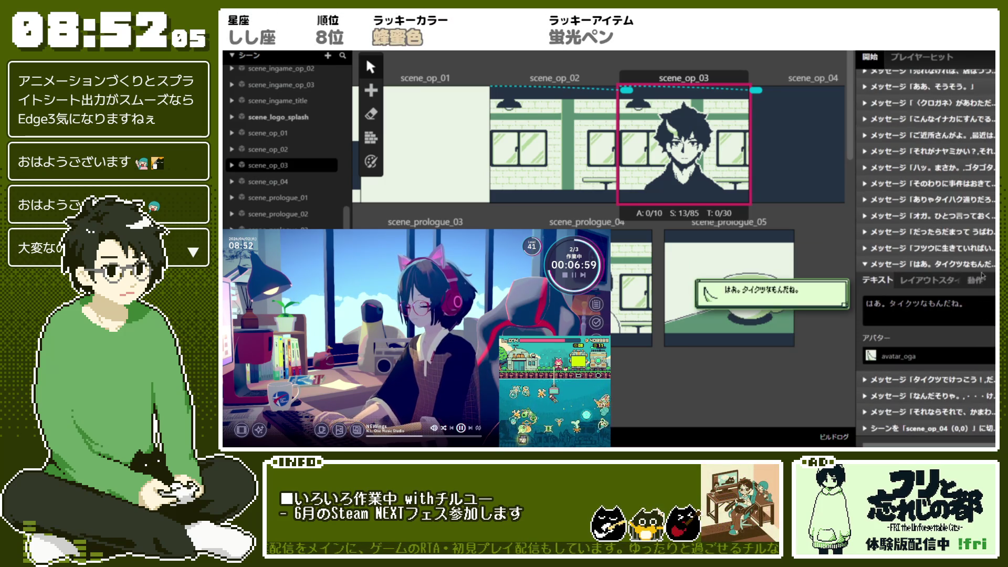
{"action": "left_click", "coordinate": [982, 318]}
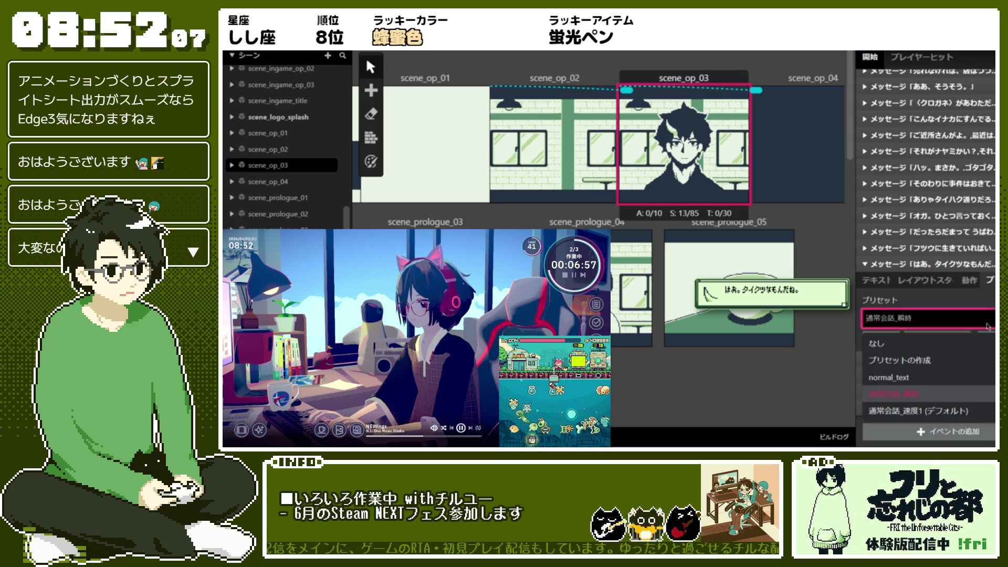
{"action": "left_click", "coordinate": [977, 411]}
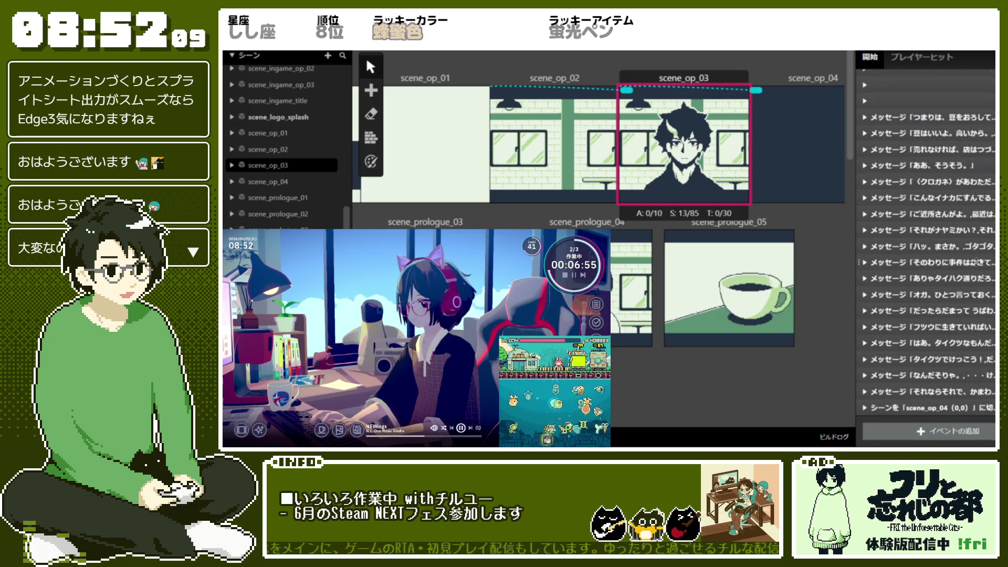
{"action": "left_click", "coordinate": [972, 264]}
Step: Apply 通常会話_速度1 (デフォルト) to the タイクツでけっこう, なんだそりゃ and それならそれで messages
{"action": "left_click", "coordinate": [966, 359]}
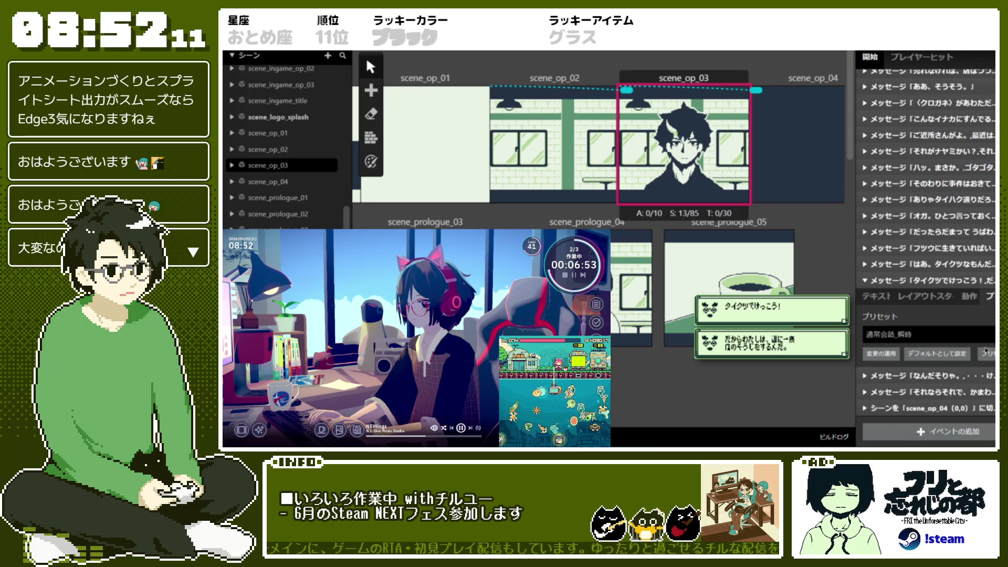
{"action": "left_click", "coordinate": [969, 342]}
{"action": "left_click", "coordinate": [971, 426]}
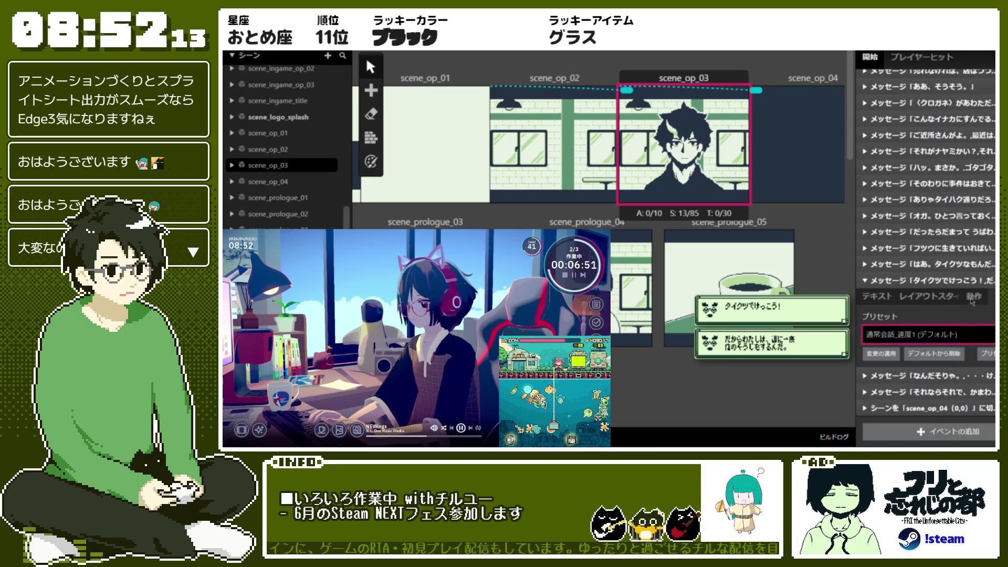
{"action": "left_click", "coordinate": [974, 281]}
{"action": "scroll", "coordinate": [974, 283], "scroll_direction": "down", "scroll_amount": 3}
{"action": "left_click", "coordinate": [974, 296]}
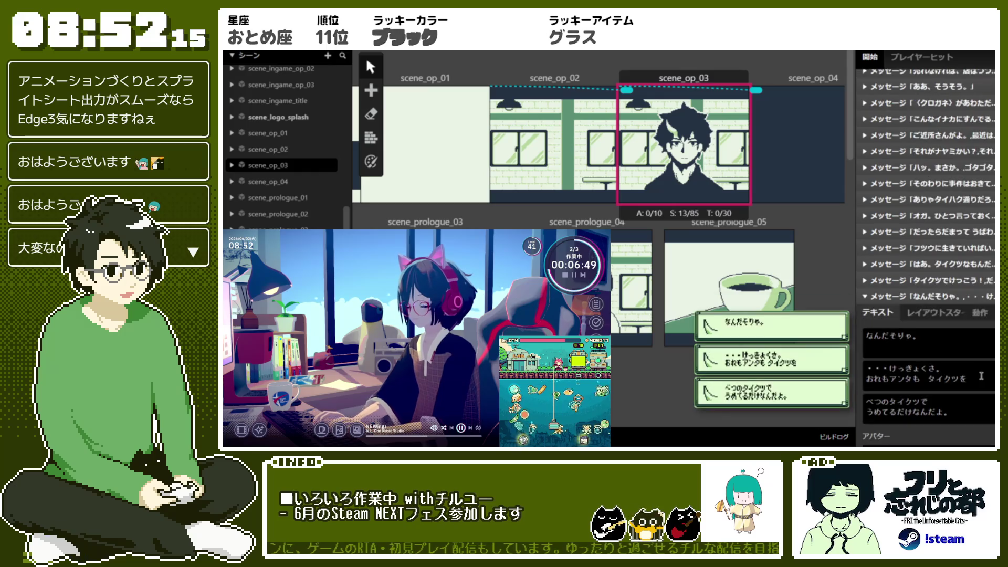
{"action": "left_click", "coordinate": [977, 350]}
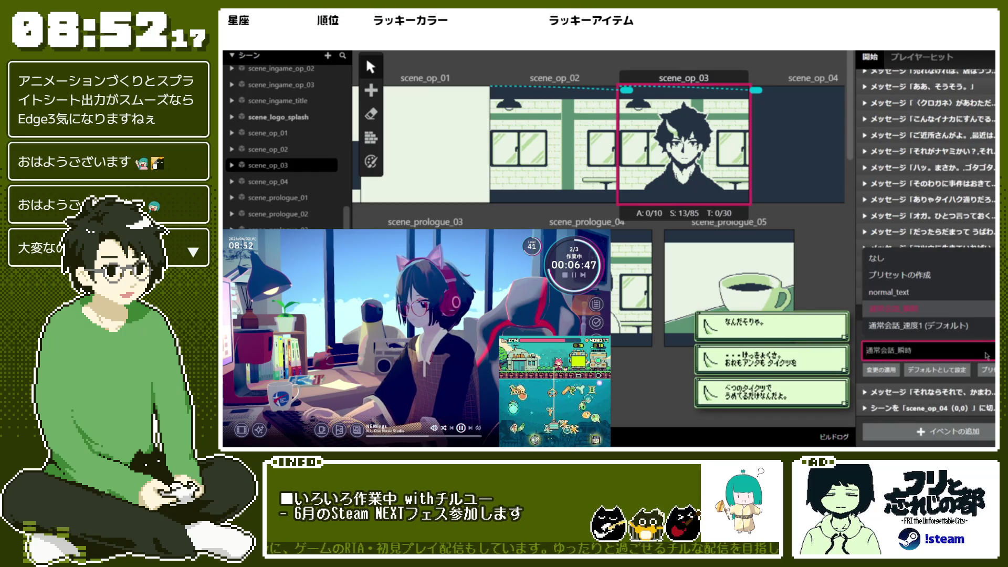
{"action": "left_click", "coordinate": [989, 331]}
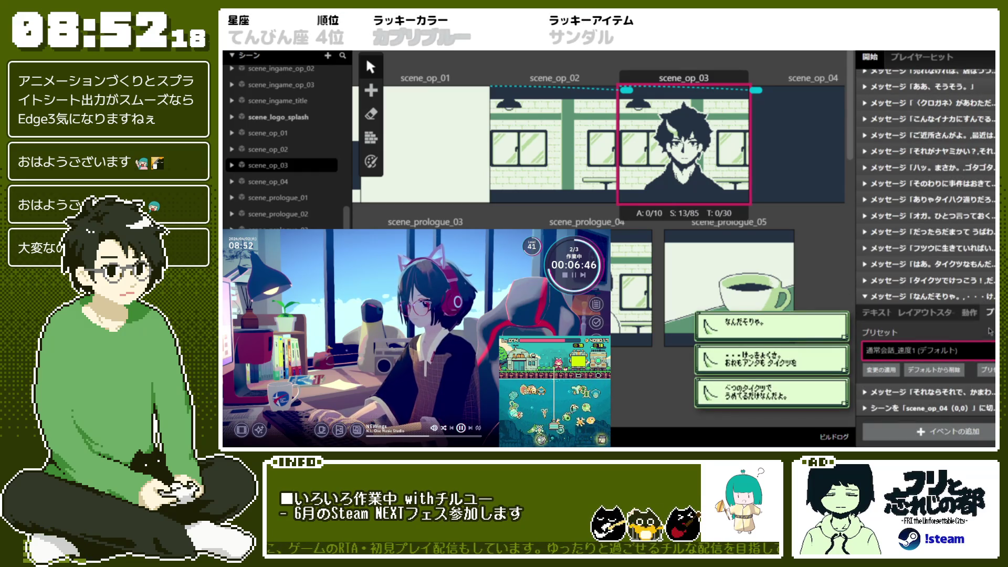
{"action": "left_click", "coordinate": [975, 295]}
{"action": "left_click", "coordinate": [973, 378]}
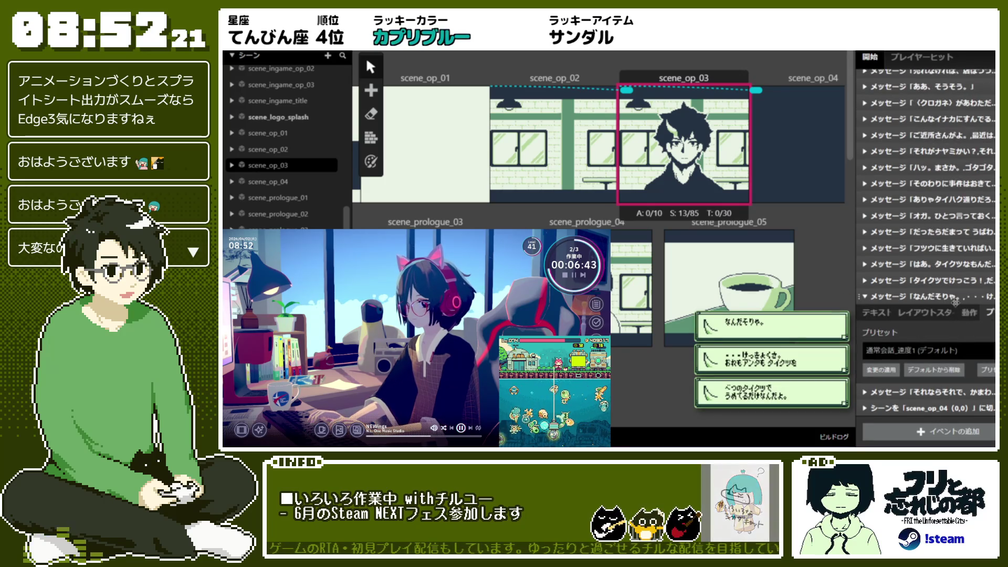
{"action": "left_click", "coordinate": [959, 377]}
{"action": "left_click", "coordinate": [961, 391]}
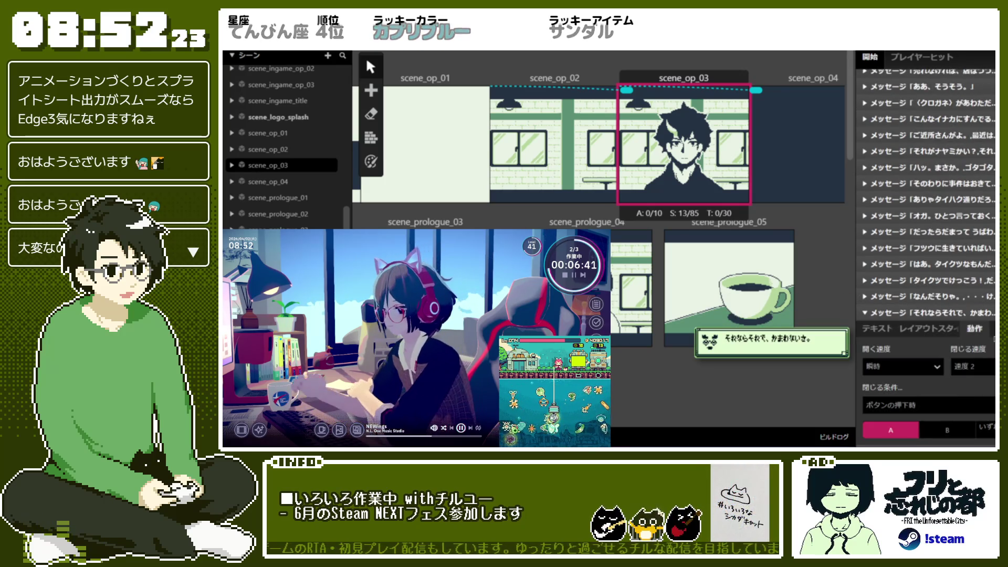
{"action": "left_click", "coordinate": [990, 329]}
{"action": "left_click", "coordinate": [950, 373]}
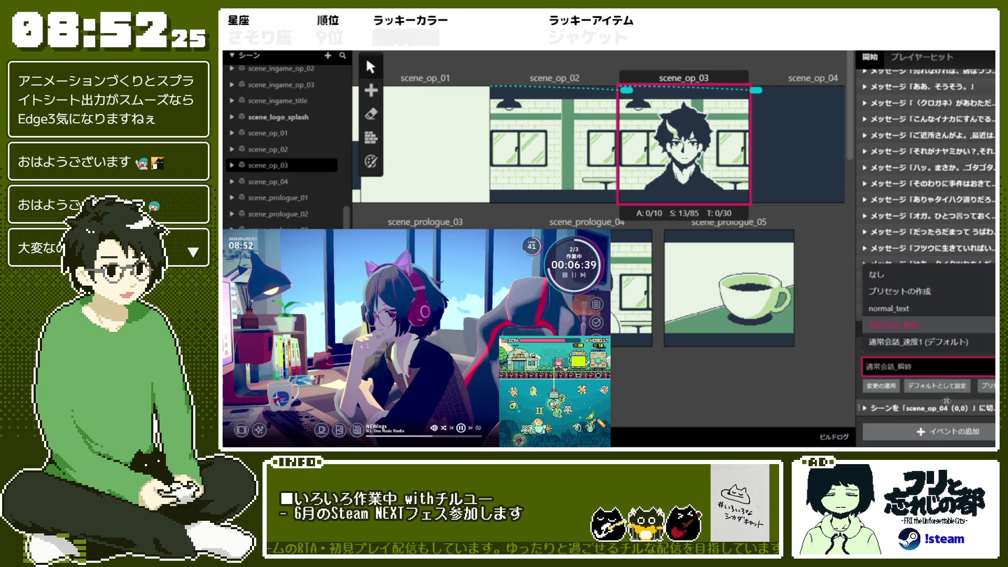
{"action": "left_click", "coordinate": [959, 338]}
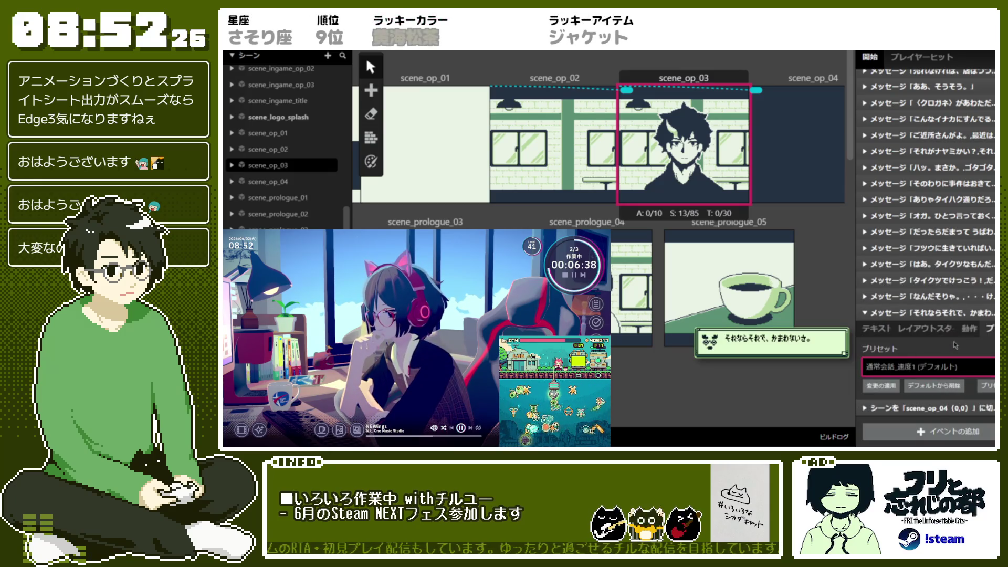
{"action": "left_click", "coordinate": [959, 313]}
{"action": "left_click", "coordinate": [798, 78]}
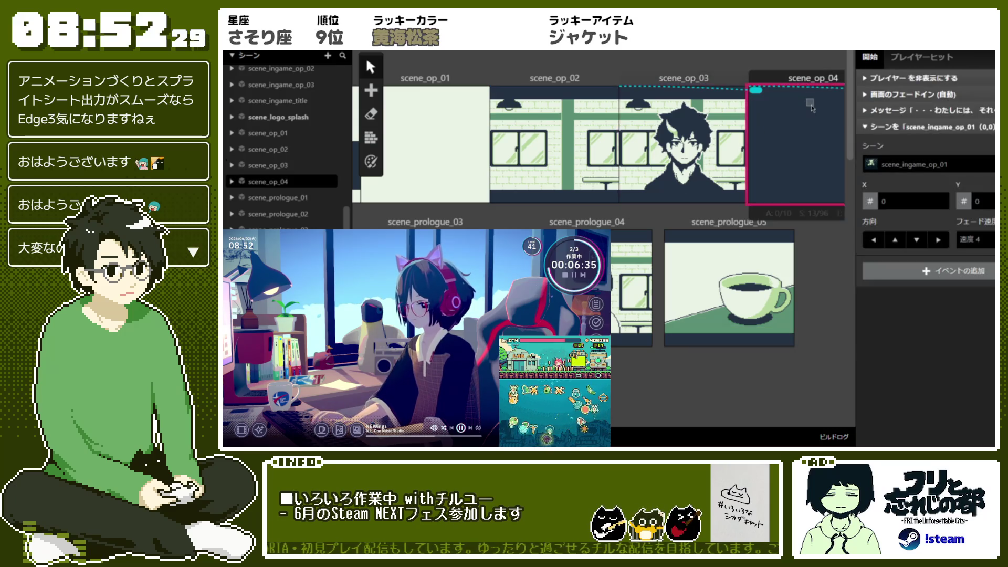
Step: Give scene_op_04's ・・・わたしには、 message the 通常会話_速度1 (デフォルト) preset
{"action": "left_click", "coordinate": [939, 110]}
{"action": "left_click", "coordinate": [934, 127]}
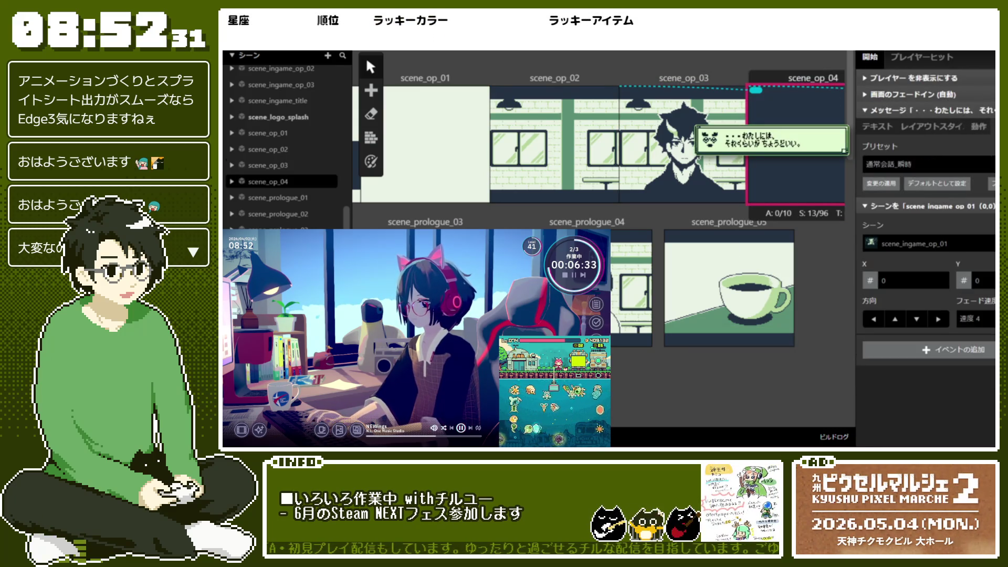
{"action": "left_click", "coordinate": [927, 164]}
{"action": "left_click", "coordinate": [969, 245]}
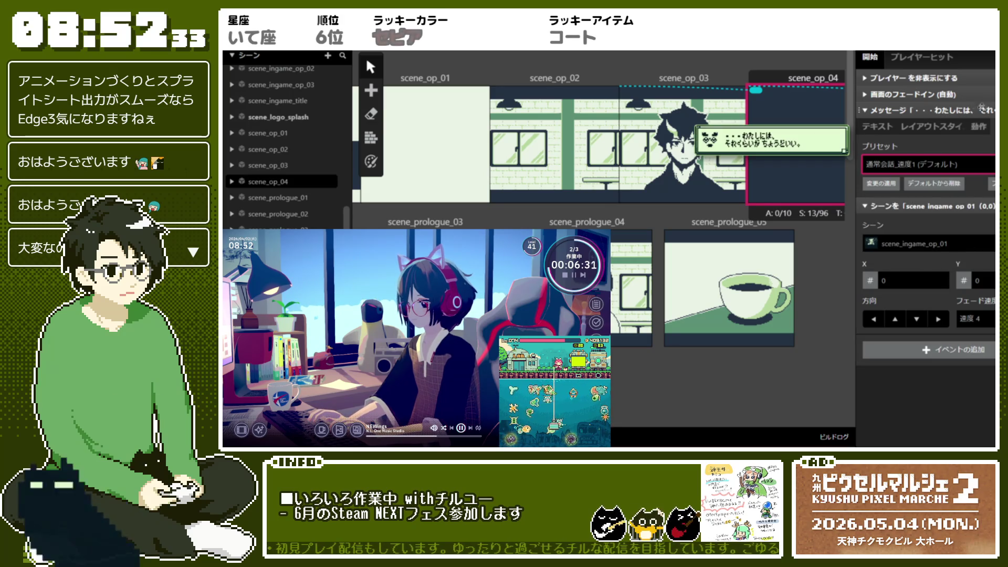
Step: Inspect scene_op_04's scene-change event, then select scene_ingame_op_01 to check its events
{"action": "left_click", "coordinate": [971, 129]}
{"action": "left_click", "coordinate": [971, 128]}
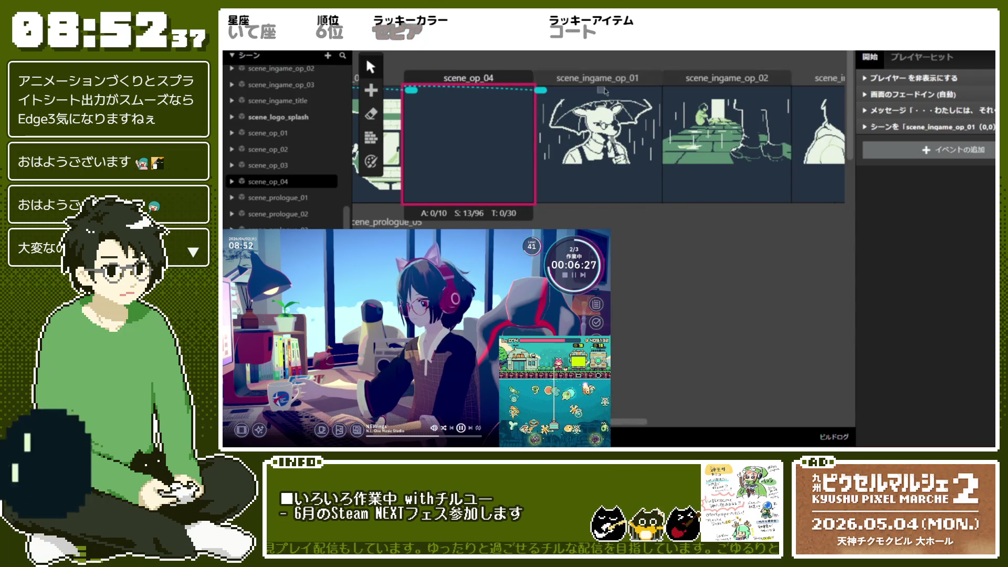
{"action": "left_click", "coordinate": [601, 82]}
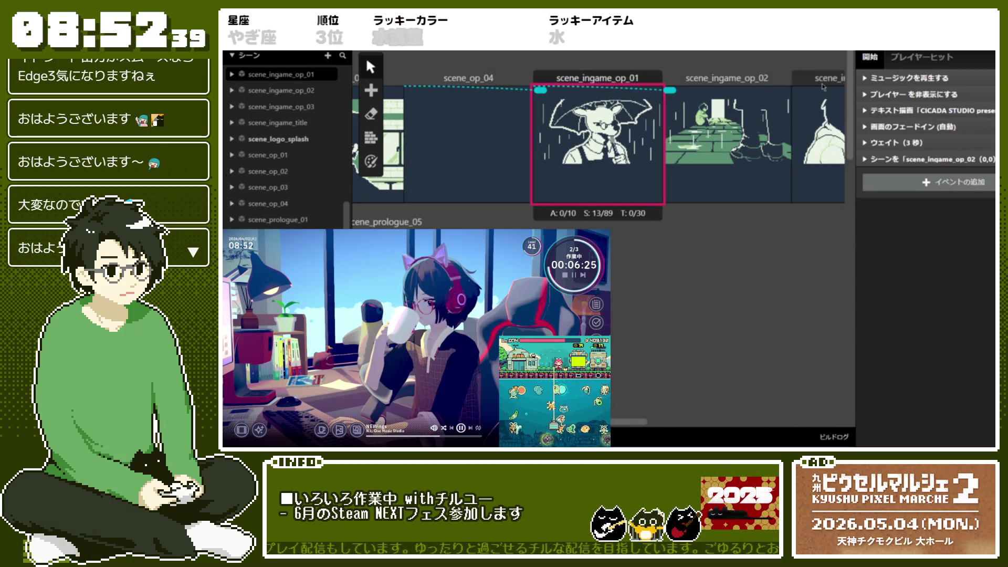
{"action": "scroll", "coordinate": [734, 140], "scroll_direction": "right", "scroll_amount": 2}
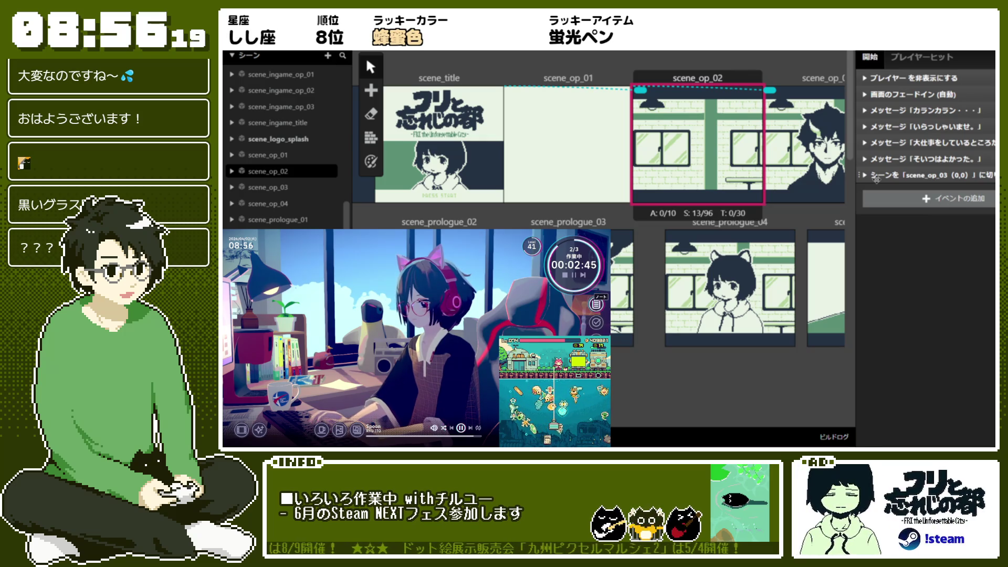
{"action": "key", "text": "F5"}
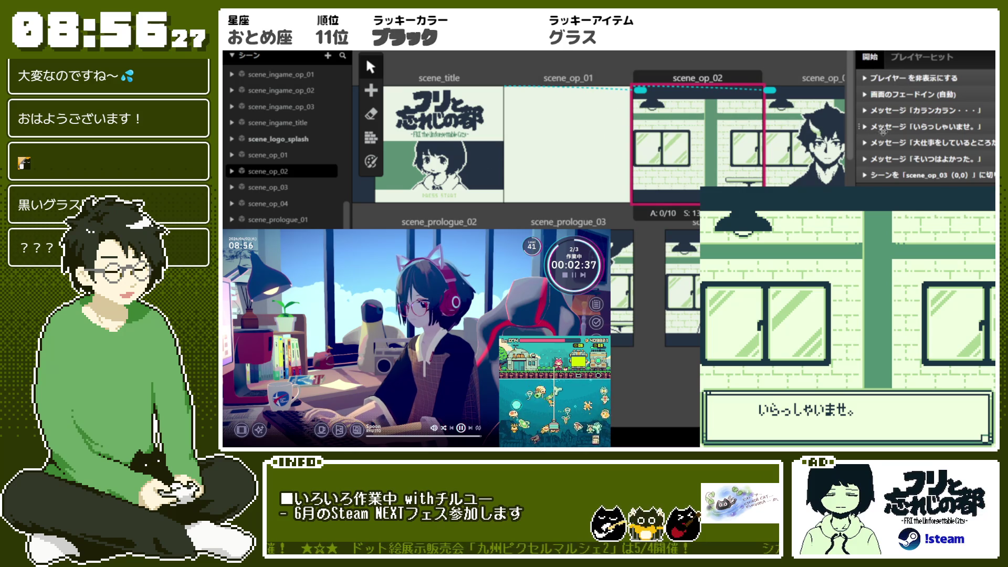
{"action": "left_click", "coordinate": [924, 126]}
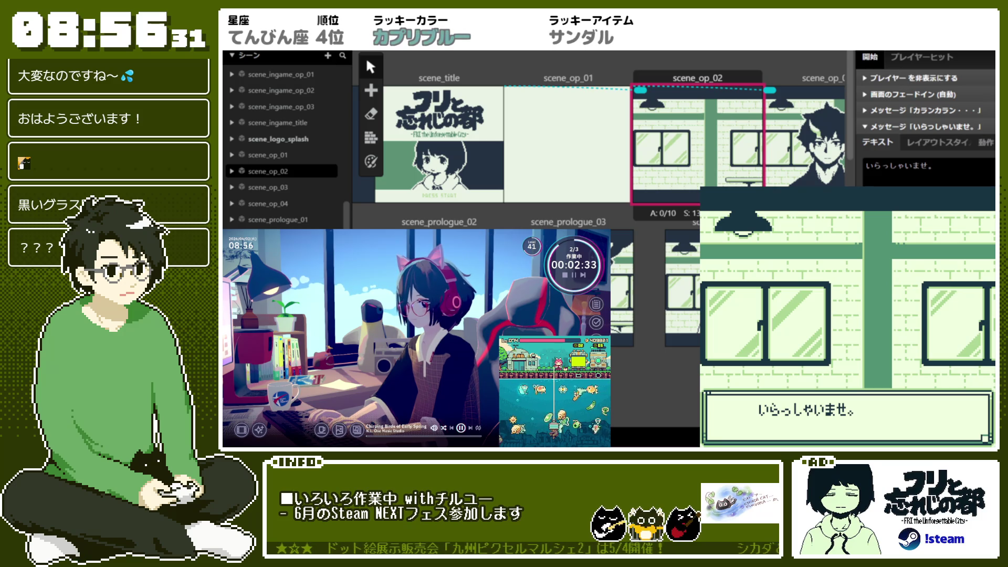
{"action": "left_click", "coordinate": [896, 168]}
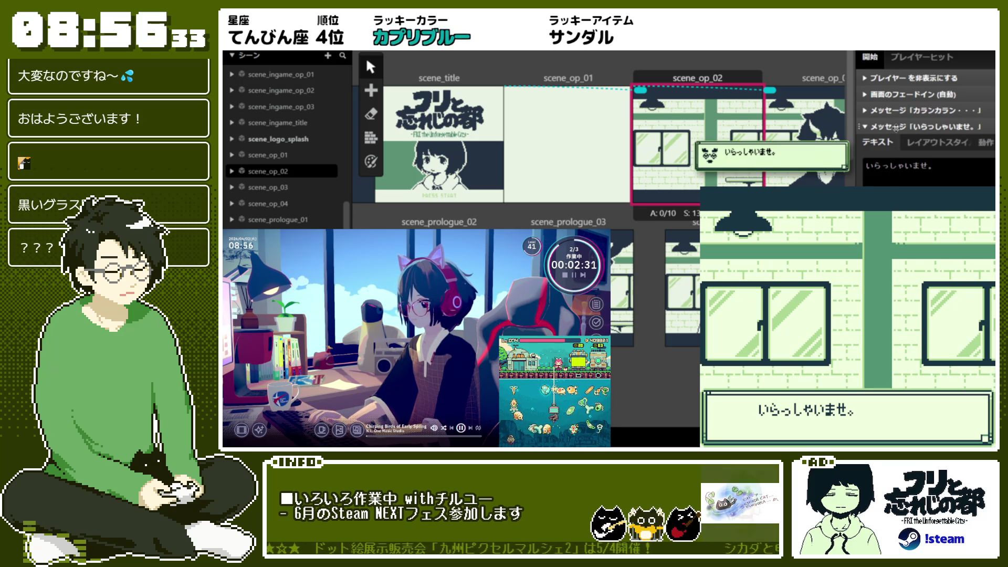
{"action": "left_click", "coordinate": [674, 183]}
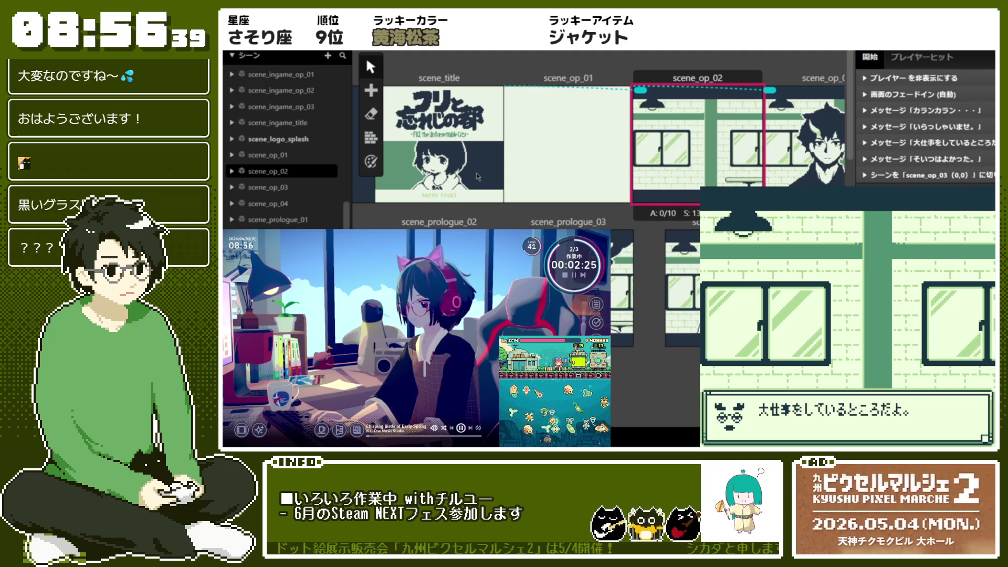
{"action": "left_click", "coordinate": [961, 124]}
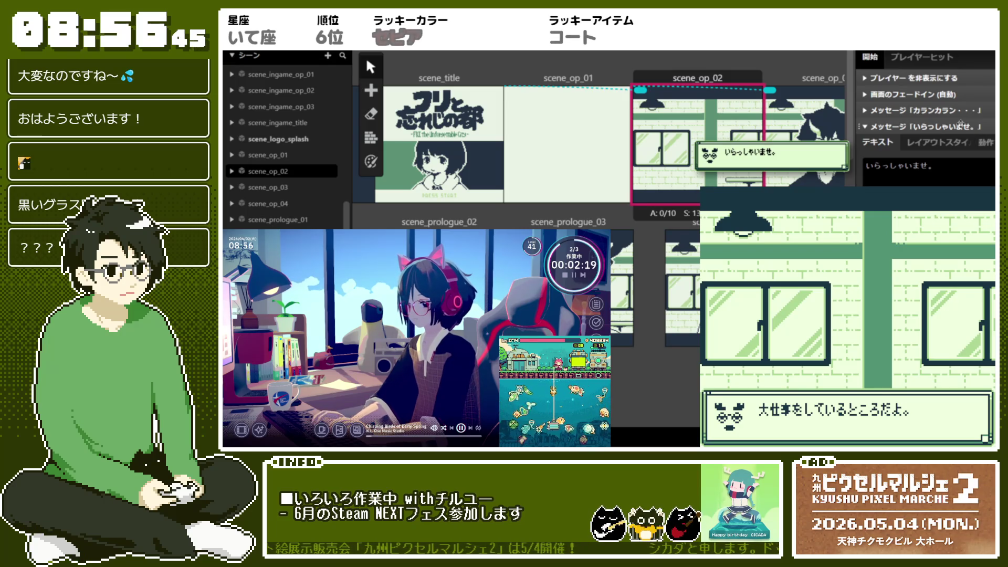
{"action": "left_click", "coordinate": [961, 124]}
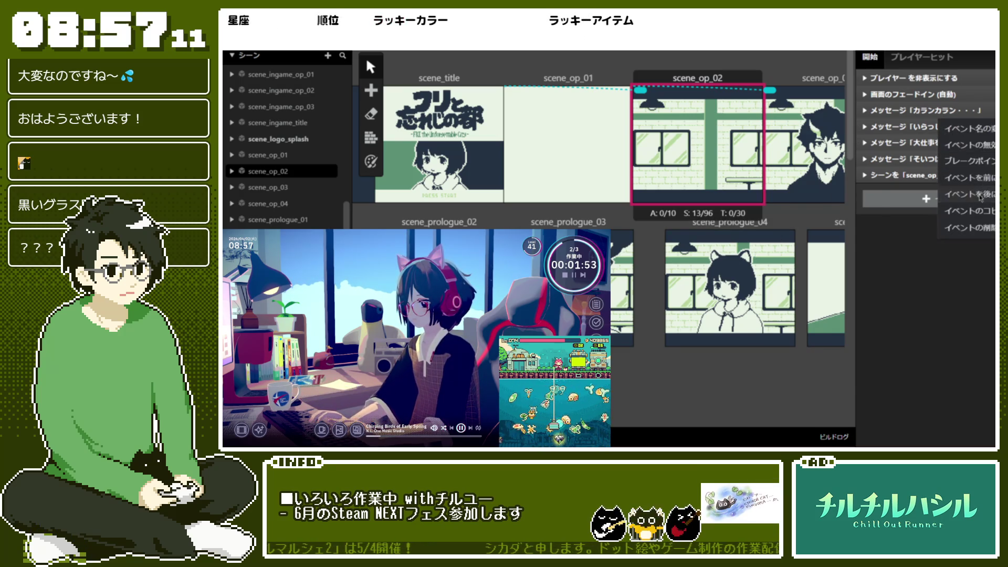
Step: Insert a message reading やってるかい？ with the avatar_unknown avatar and review its open/close speeds
{"action": "left_click", "coordinate": [953, 199]}
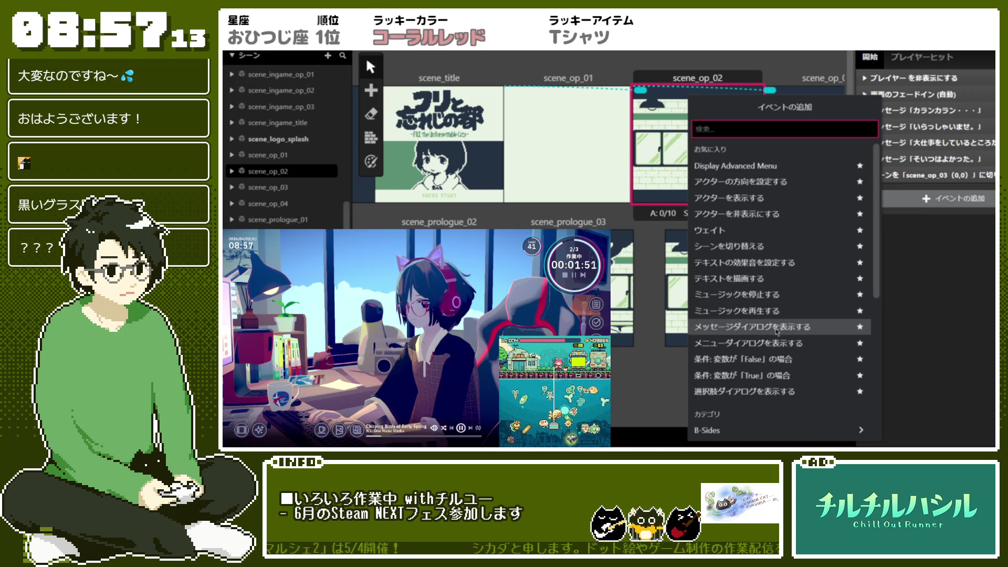
{"action": "left_click", "coordinate": [790, 326]}
{"action": "left_click", "coordinate": [916, 187]}
{"action": "type", "text": "やってるかい？"}
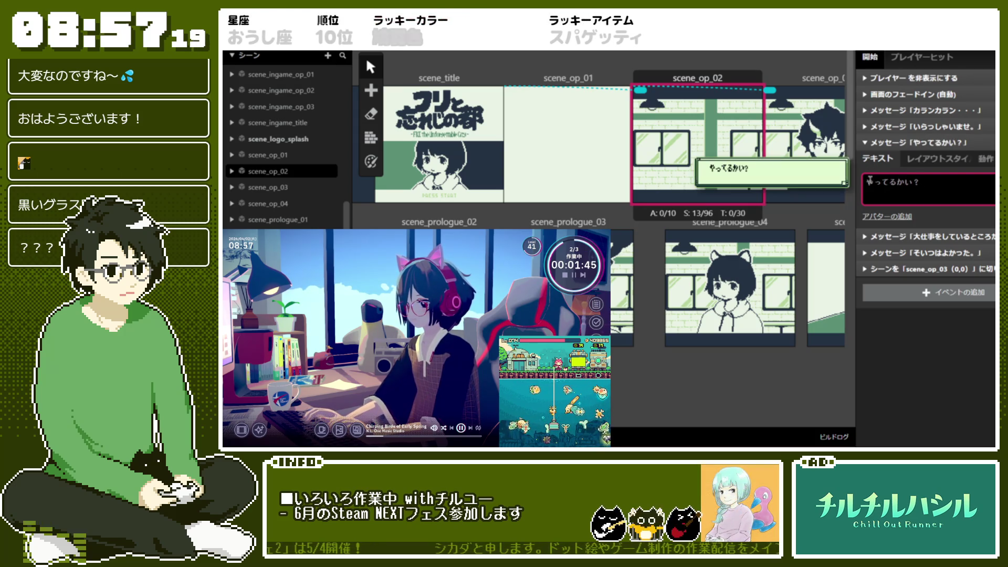
{"action": "left_click", "coordinate": [908, 218]}
{"action": "left_click", "coordinate": [909, 226]}
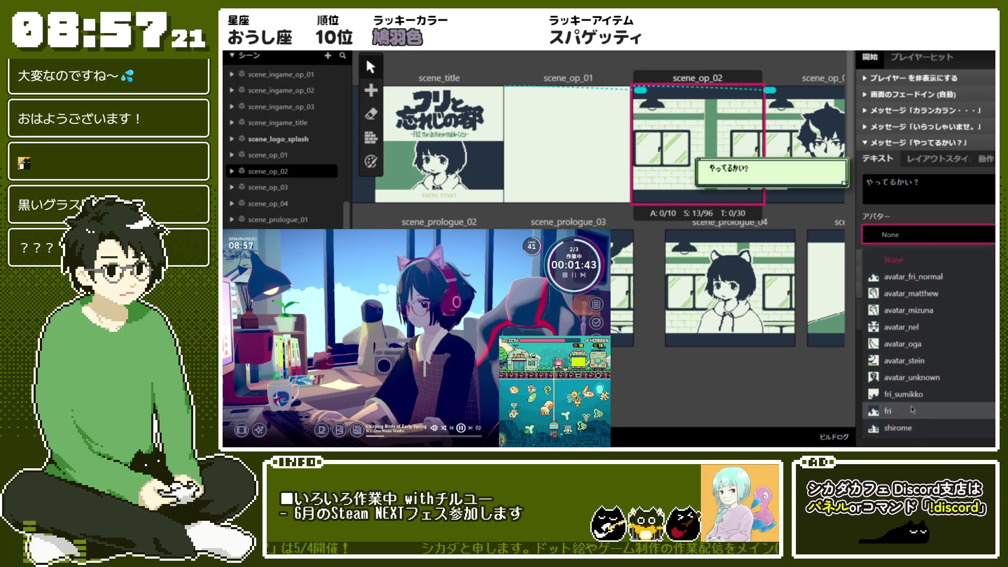
{"action": "left_click", "coordinate": [948, 371]}
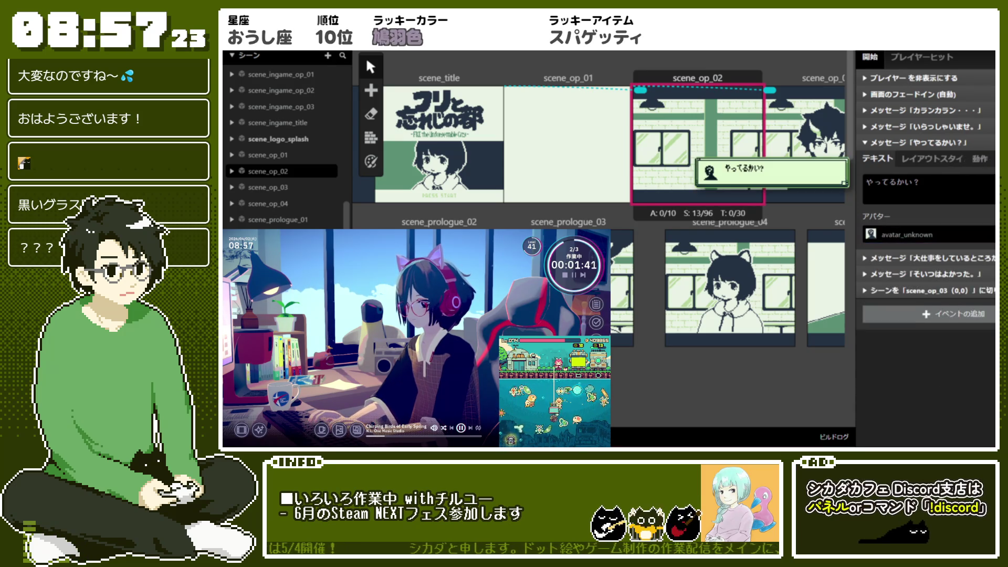
{"action": "left_click", "coordinate": [932, 159]}
{"action": "left_click", "coordinate": [978, 159]}
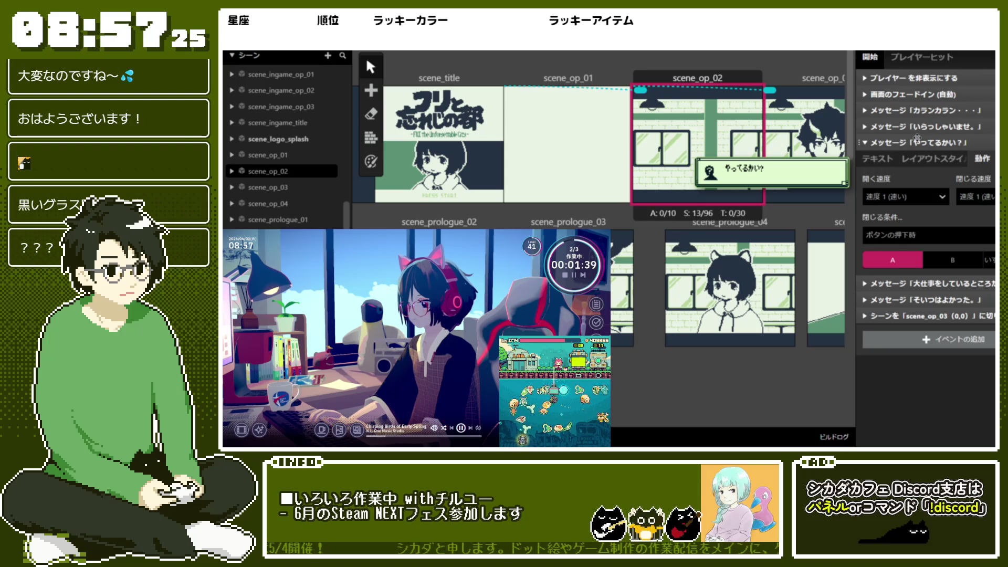
{"action": "left_click", "coordinate": [861, 142]}
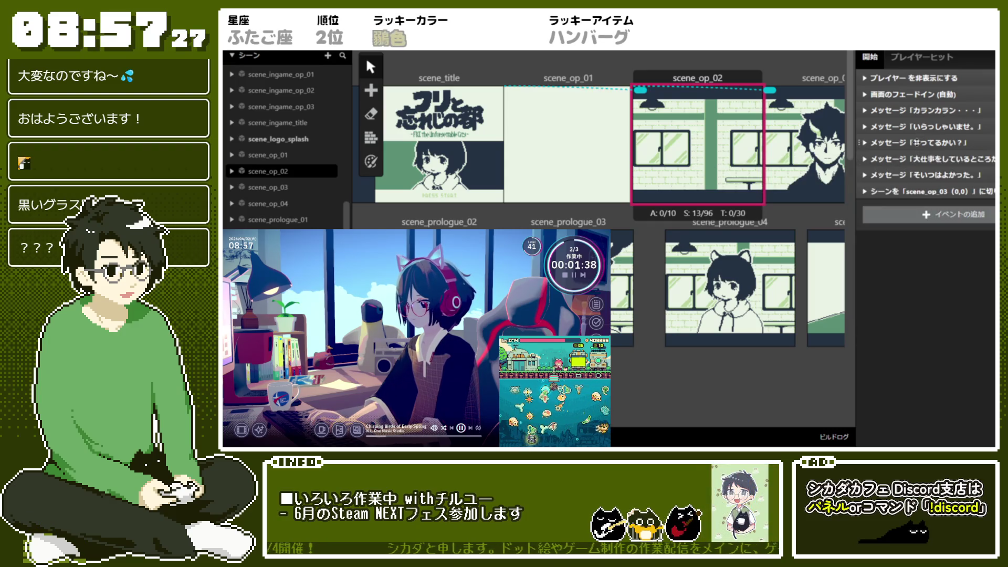
Step: Test-play from scene_op_02, advance one line, close the player, and expand the カランカラン・・・ message
{"action": "right_click", "coordinate": [699, 124]}
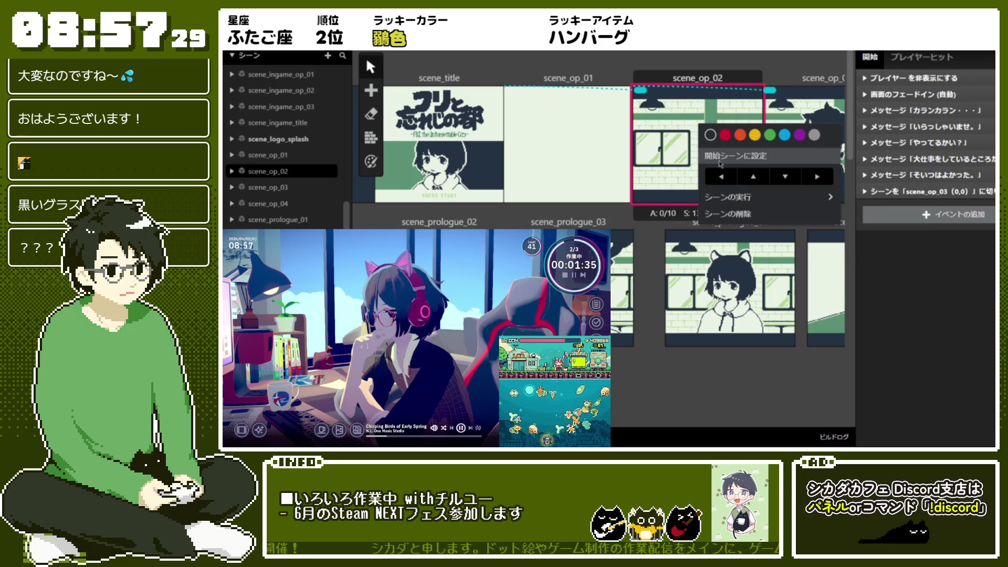
{"action": "mouse_move", "coordinate": [819, 197]}
{"action": "left_click", "coordinate": [913, 198]}
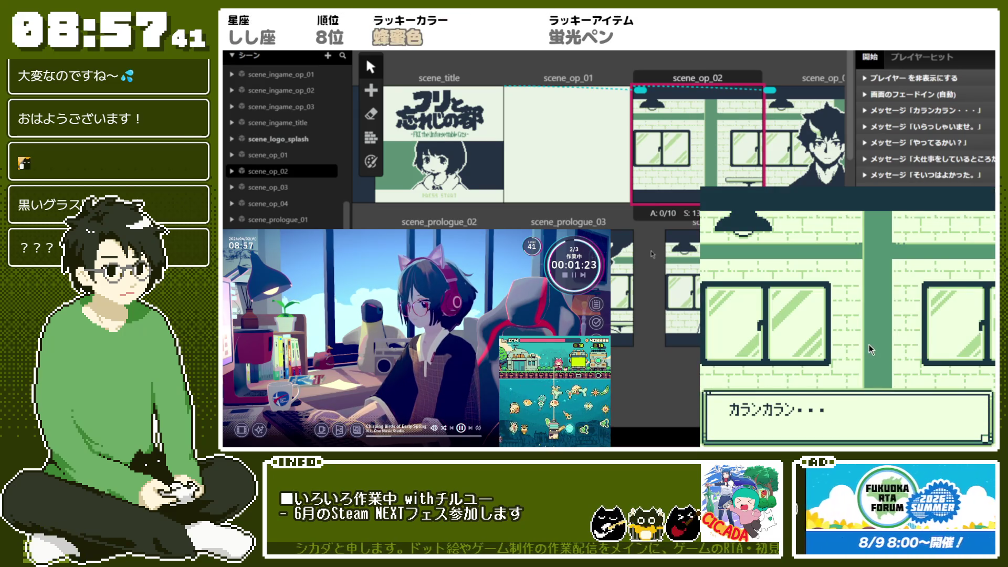
{"action": "left_click", "coordinate": [869, 344]}
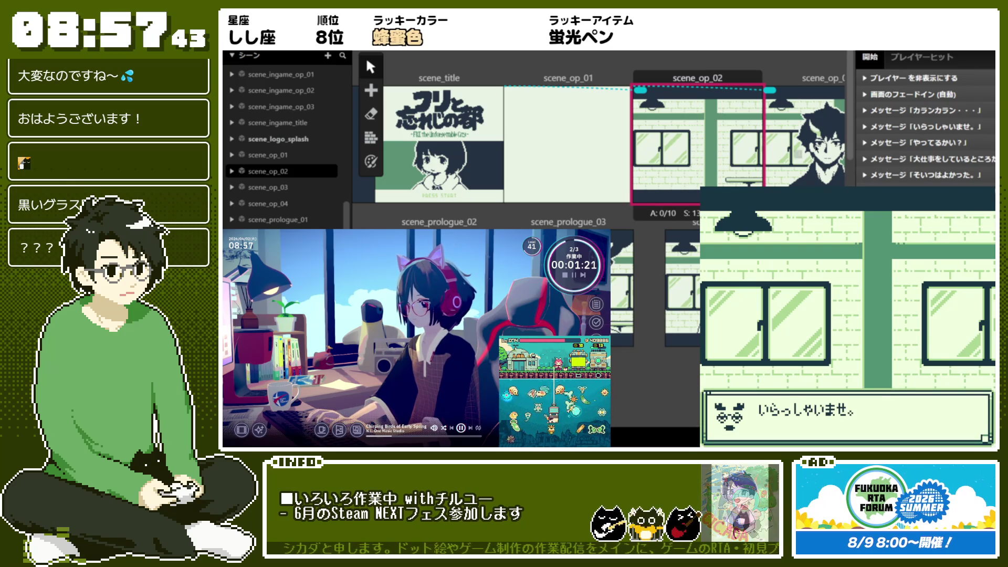
{"action": "key", "text": "Escape"}
{"action": "left_click", "coordinate": [924, 110]}
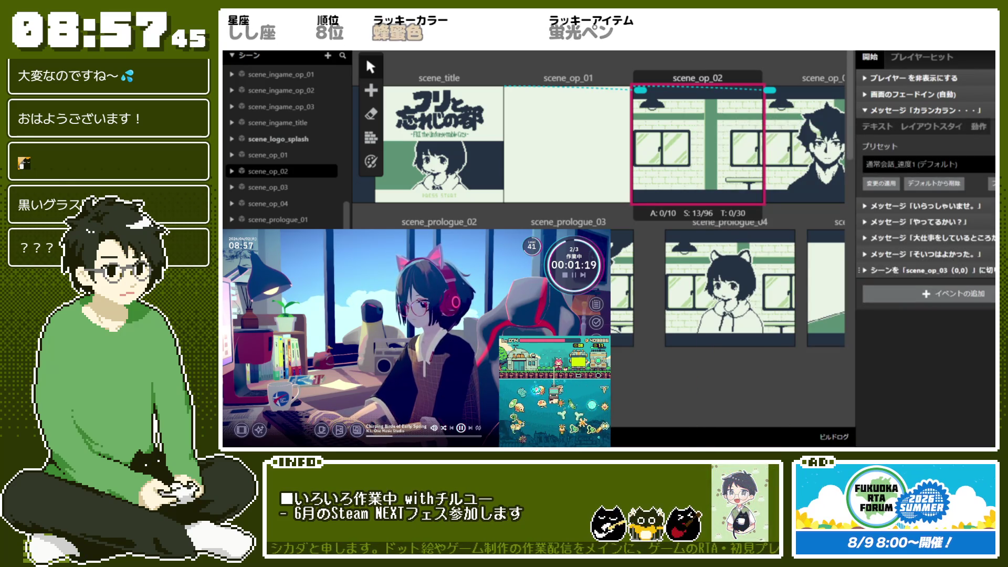
Step: View the カランカラン・・・ message's layout style, then run the game again from scene_op_02
{"action": "left_click", "coordinate": [934, 126]}
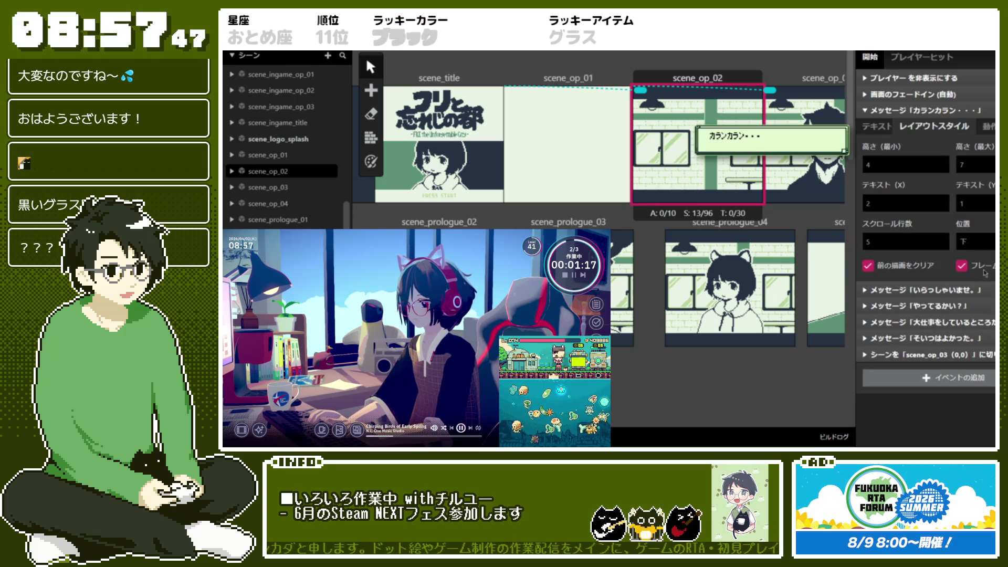
{"action": "right_click", "coordinate": [678, 160]}
{"action": "mouse_move", "coordinate": [787, 233]}
{"action": "left_click", "coordinate": [878, 232]}
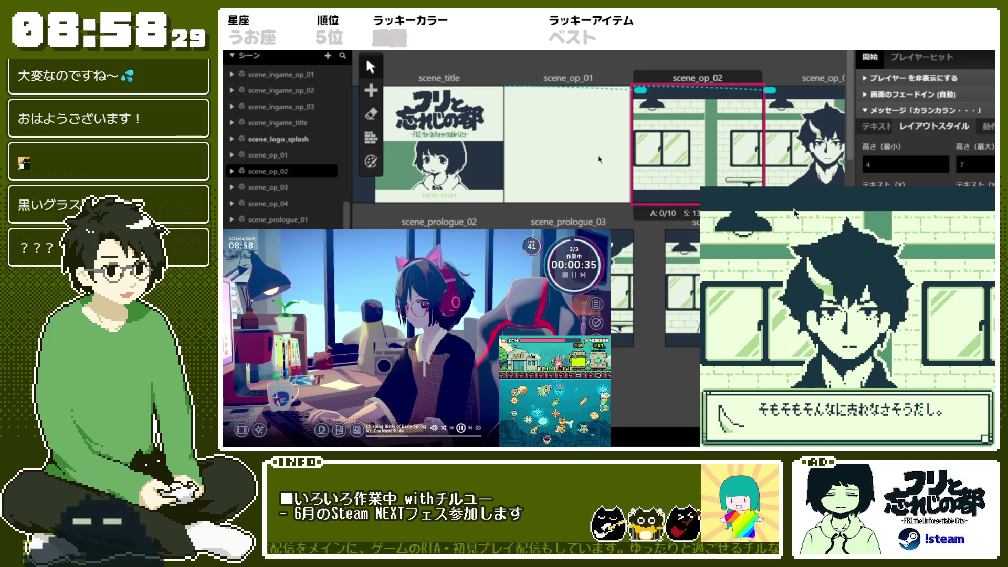
Step: Advance the test play's dialogue up to そのわりに事件はおきているから…, then close the preview
{"action": "left_click", "coordinate": [827, 80]}
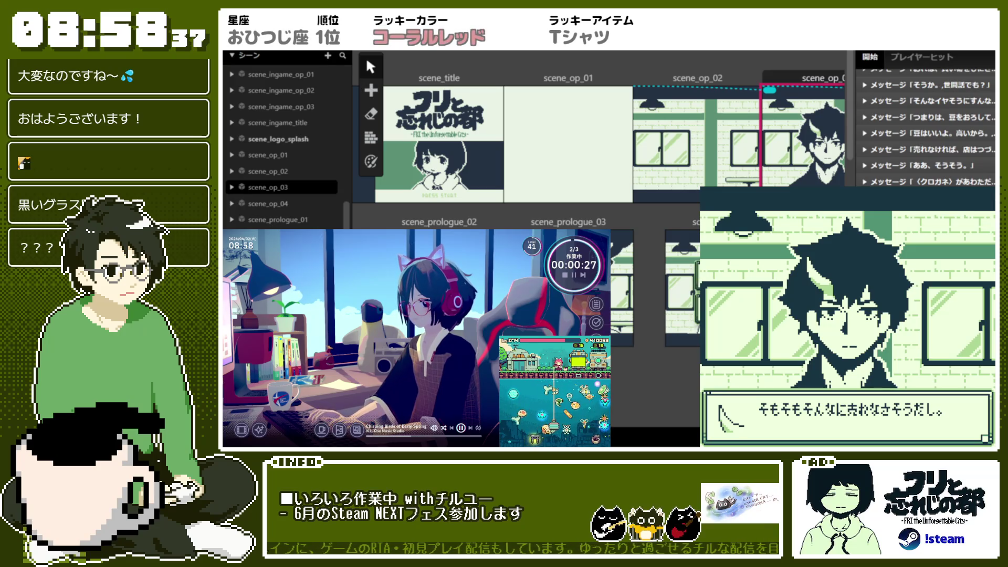
{"action": "left_click", "coordinate": [827, 267]}
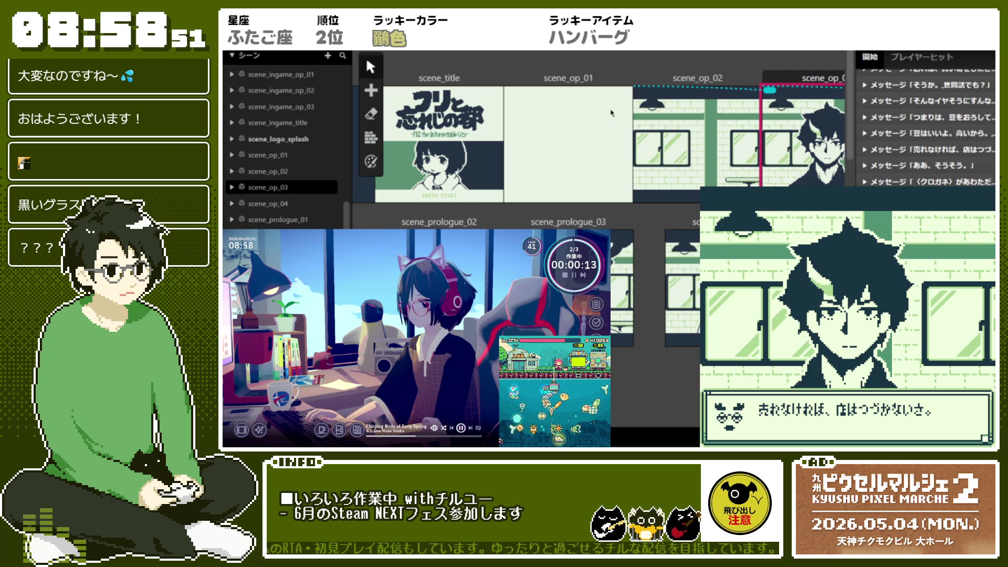
{"action": "left_click", "coordinate": [917, 291]}
{"action": "left_click", "coordinate": [917, 292]}
{"action": "left_click", "coordinate": [916, 293]}
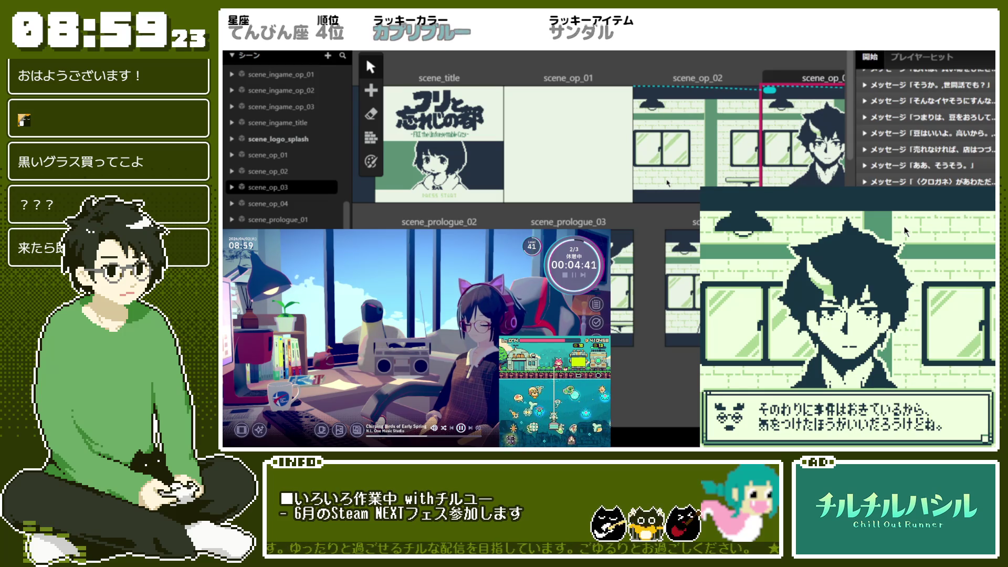
{"action": "left_click", "coordinate": [974, 190]}
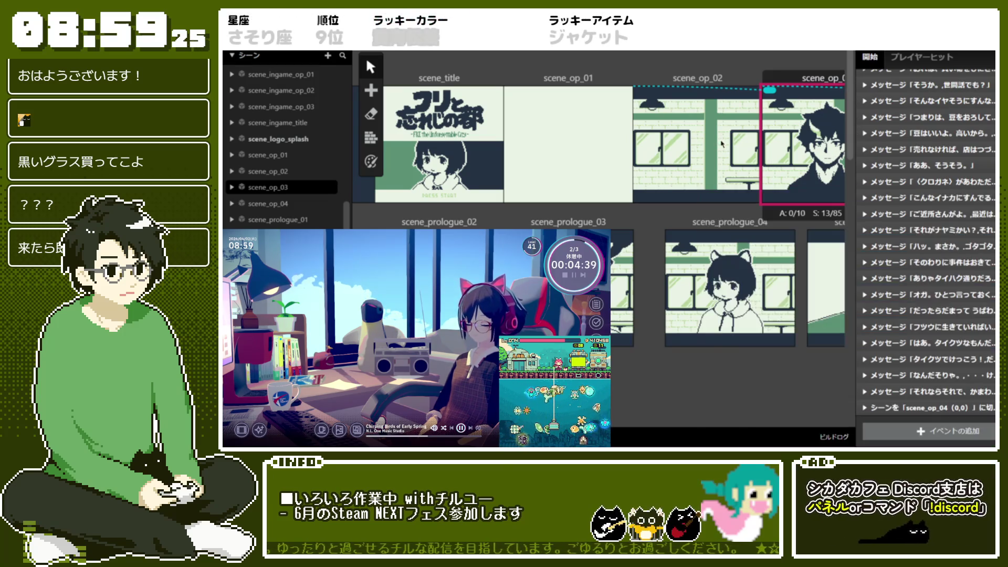
Step: Zoom and pan the scene map until scene_logo_splash, scene_title and the prologue scenes appear together
{"action": "scroll", "coordinate": [761, 84], "scroll_direction": "up", "scroll_amount": 3}
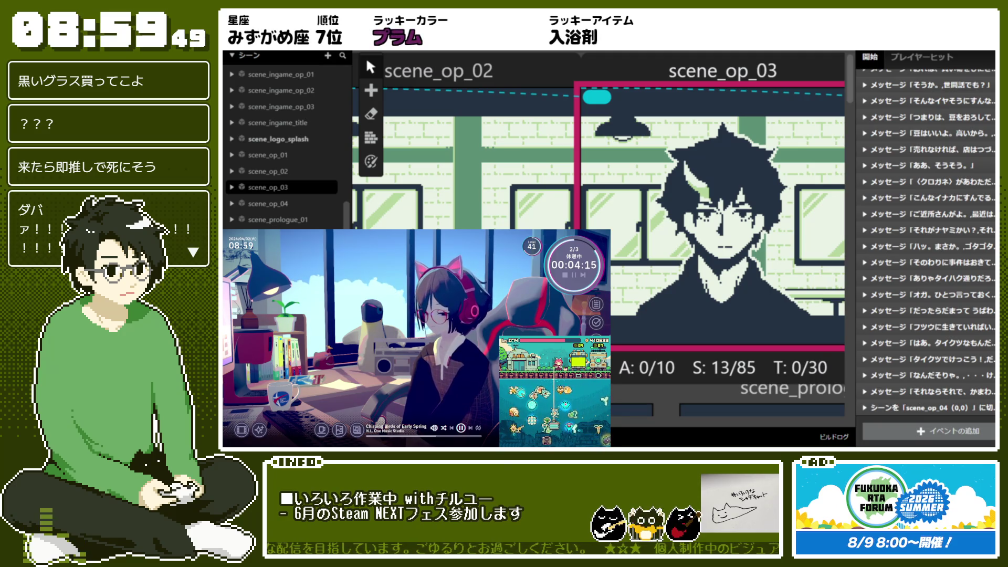
{"action": "scroll", "coordinate": [511, 221], "scroll_direction": "down", "scroll_amount": 3}
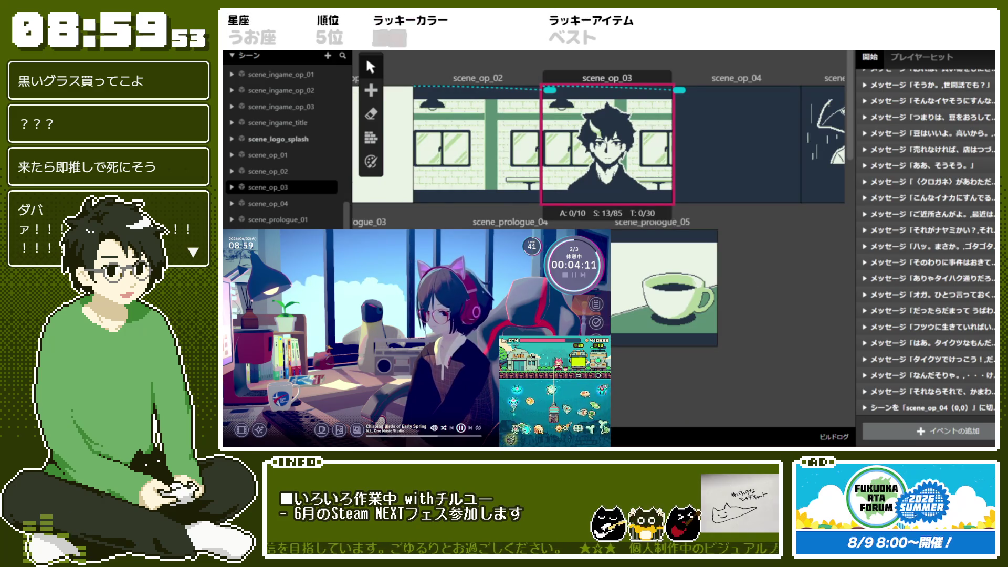
{"action": "scroll", "coordinate": [598, 200], "scroll_direction": "right", "scroll_amount": 2}
{"action": "scroll", "coordinate": [598, 200], "scroll_direction": "left", "scroll_amount": 8}
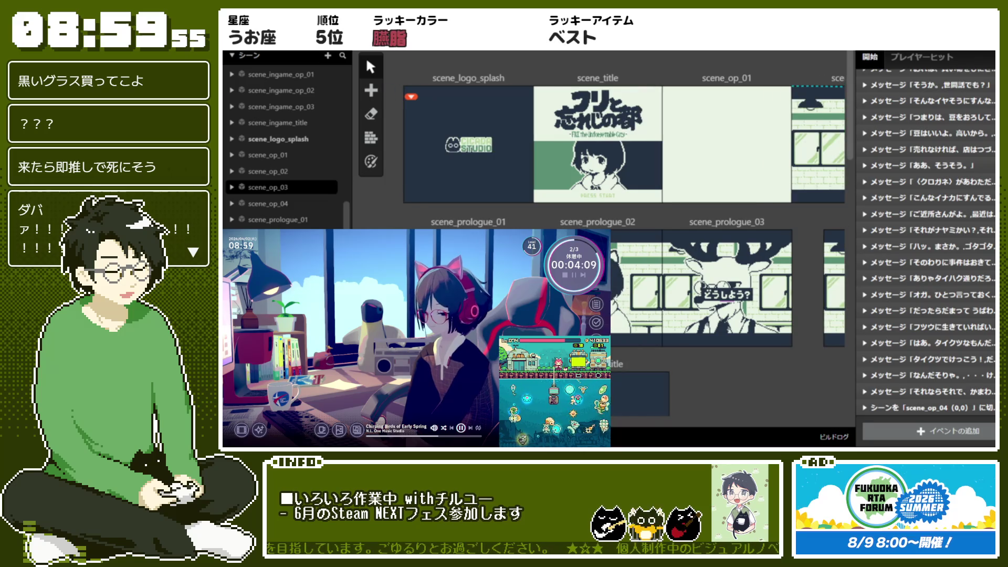
Step: In scene_prologue_02, copy 「・・・やっぱり」 into a second page of the 「・・・ネル。」 message
{"action": "left_click", "coordinate": [597, 263]}
{"action": "left_click", "coordinate": [933, 127]}
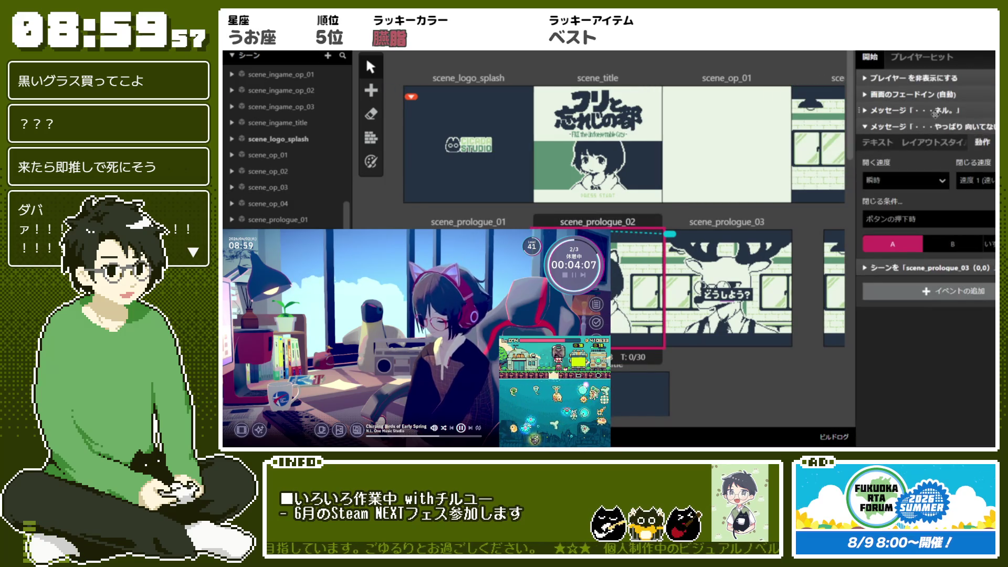
{"action": "left_click", "coordinate": [935, 110]}
{"action": "left_click", "coordinate": [872, 127]}
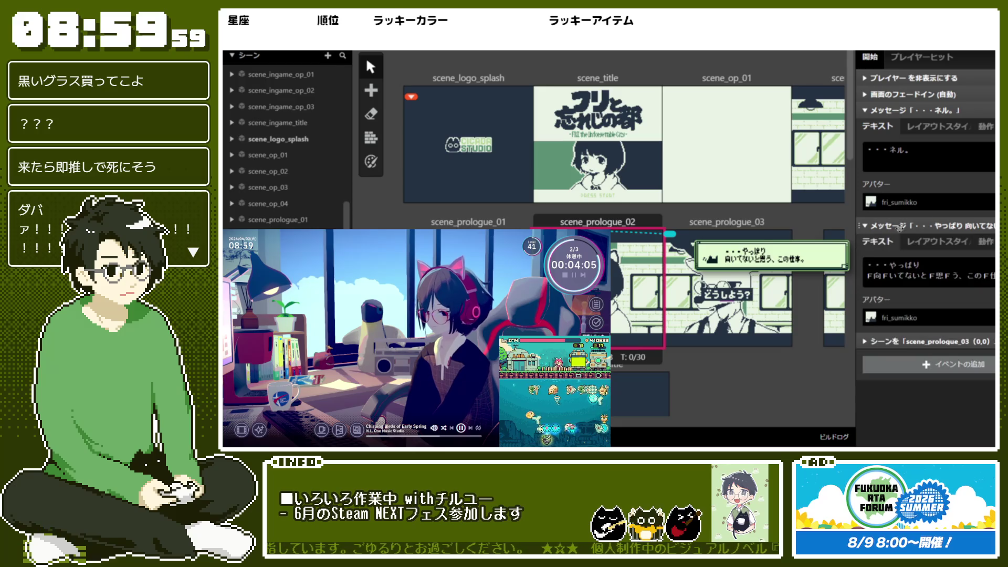
{"action": "left_click", "coordinate": [924, 297]}
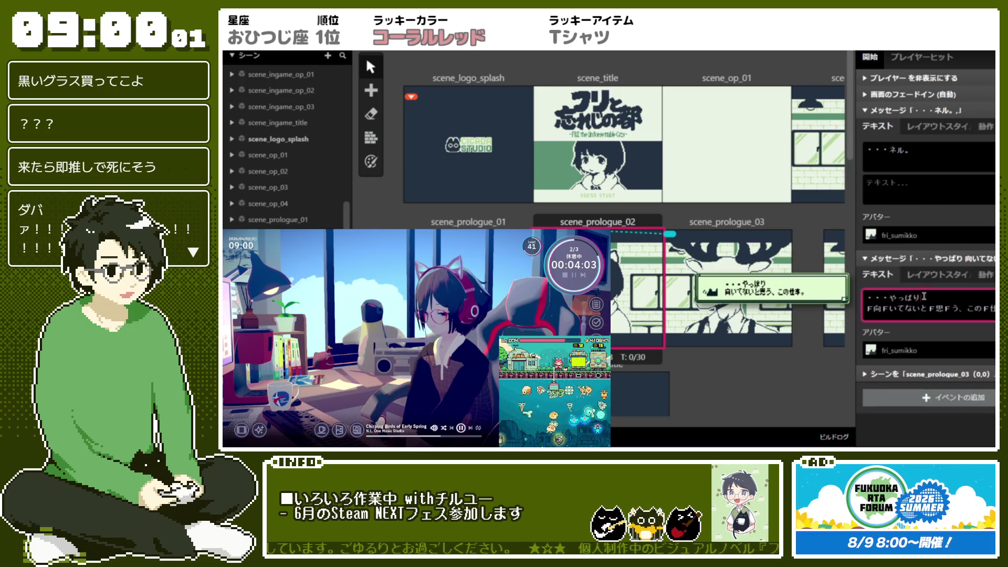
{"action": "key", "text": "ctrl+a"}
{"action": "key", "text": "ctrl+c"}
{"action": "left_click", "coordinate": [948, 182]}
{"action": "key", "text": "ctrl+v"}
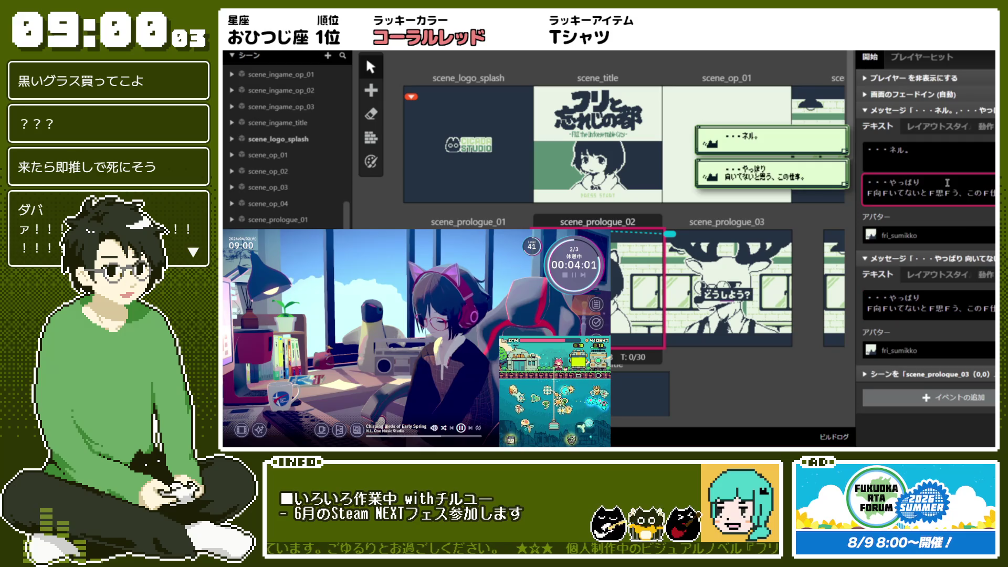
Step: Delete the redundant second message, collapse the merged one, and select scene_prologue_03
{"action": "right_click", "coordinate": [938, 269]}
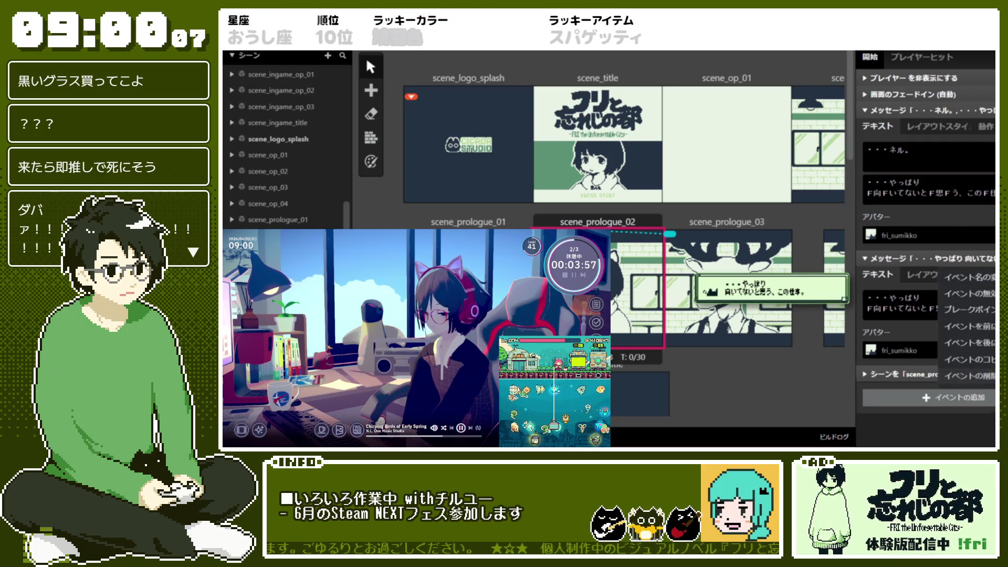
{"action": "left_click", "coordinate": [969, 376]}
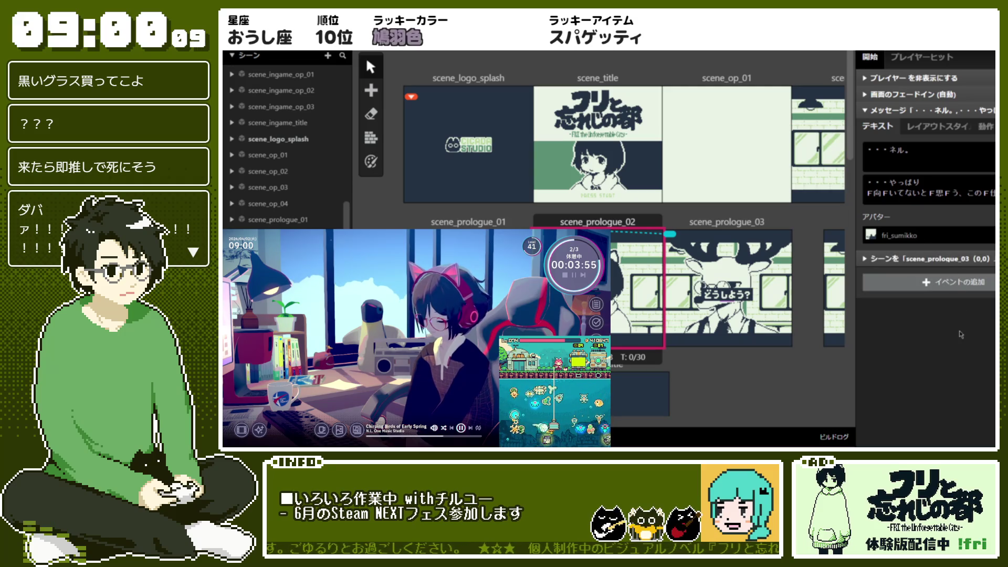
{"action": "left_click", "coordinate": [957, 240]}
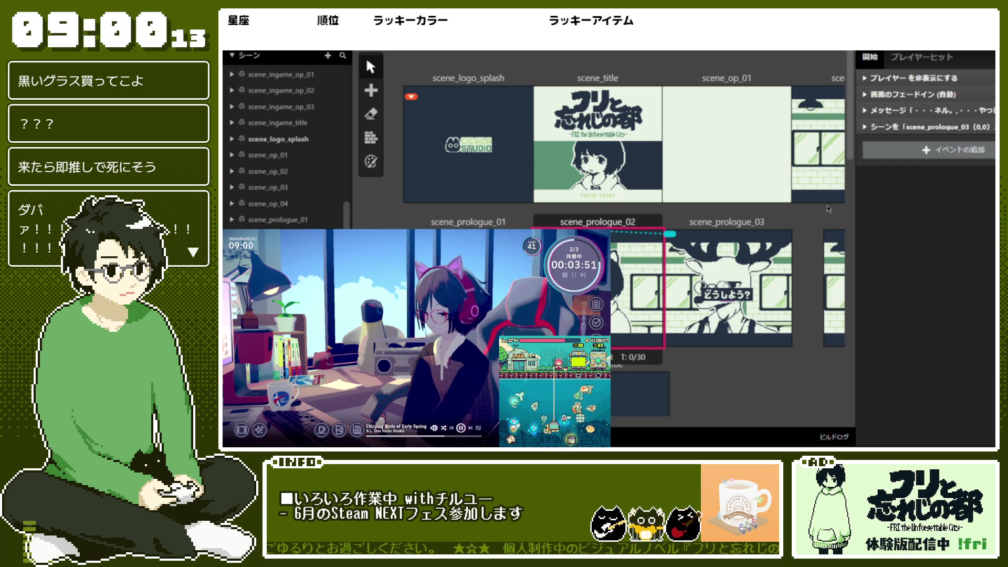
{"action": "left_click", "coordinate": [777, 223]}
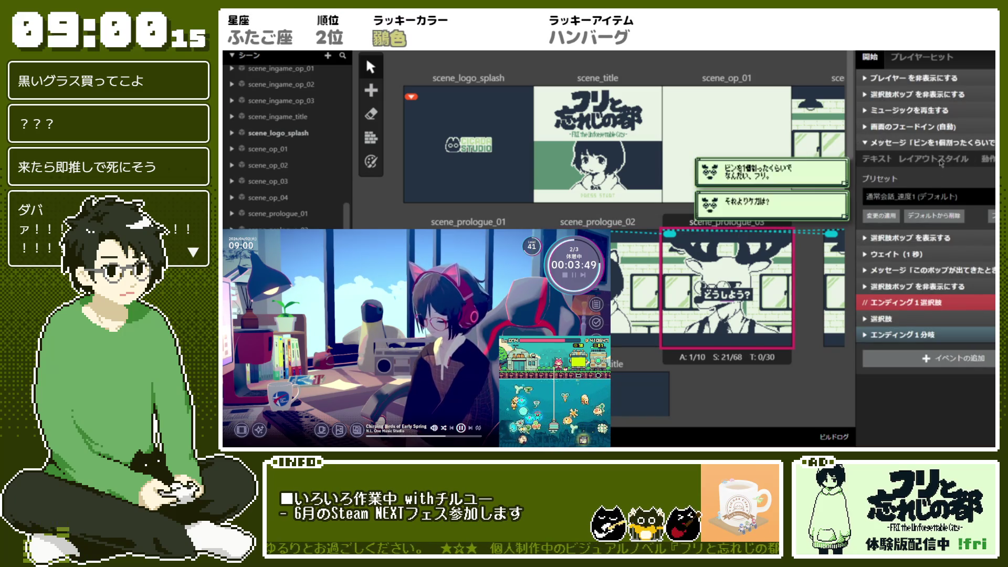
Step: Check scene_prologue_03's message text, then drag scene_prologue_04 and scene_prologue_05 leftward
{"action": "left_click", "coordinate": [877, 162]}
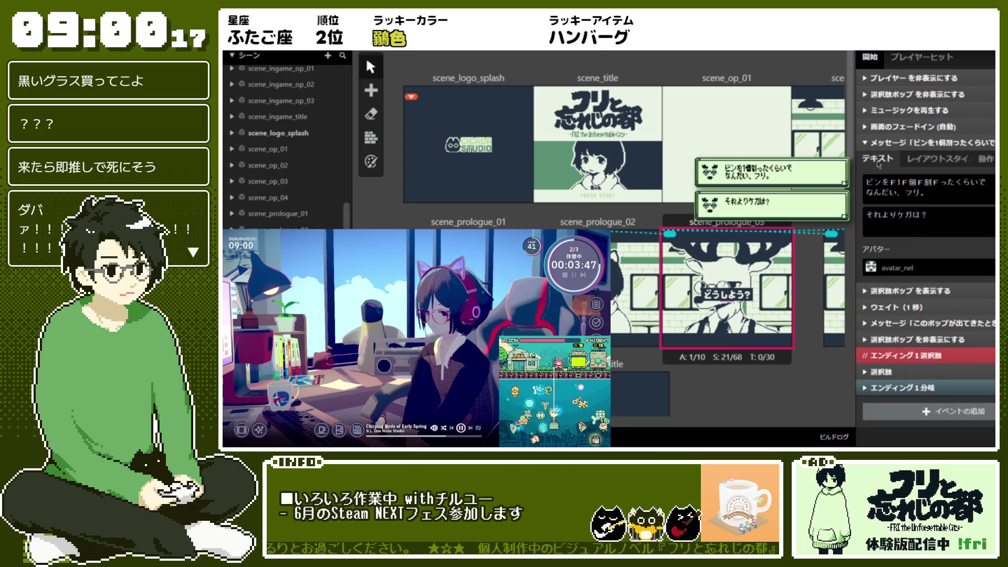
{"action": "left_click", "coordinate": [946, 142]}
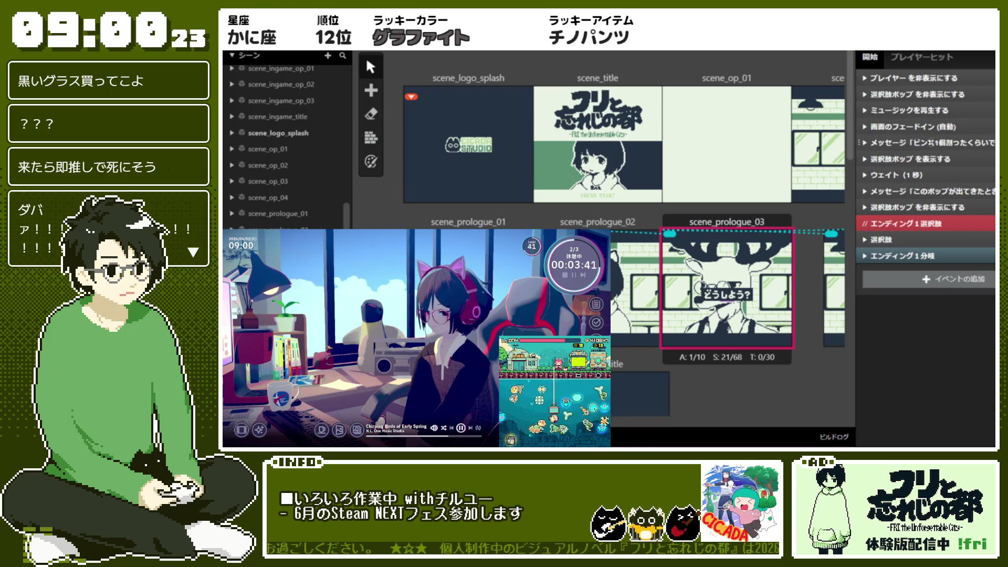
{"action": "scroll", "coordinate": [578, 216], "scroll_direction": "right", "scroll_amount": 5}
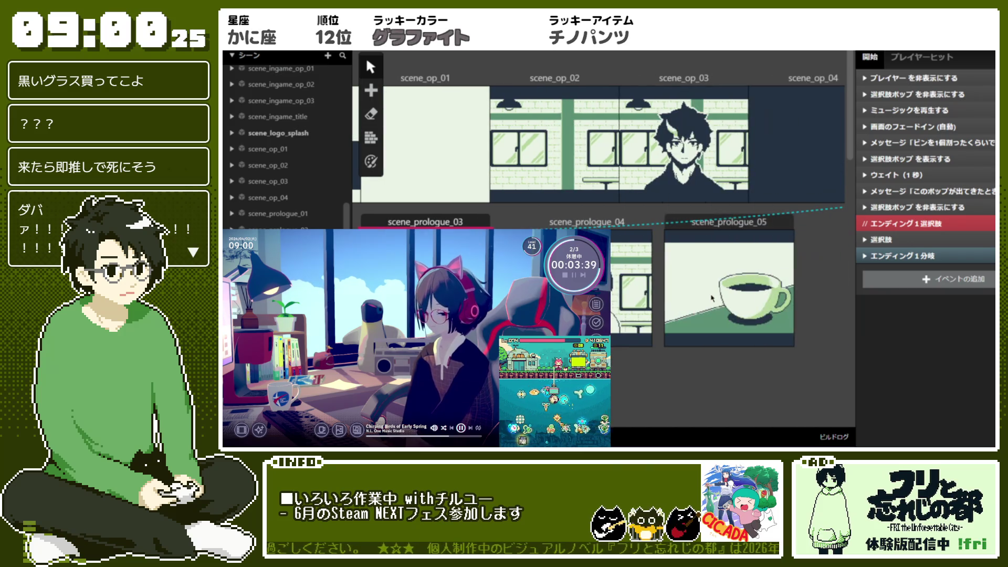
{"action": "left_click_drag", "start_coordinate": [578, 216], "coordinate": [546, 220]}
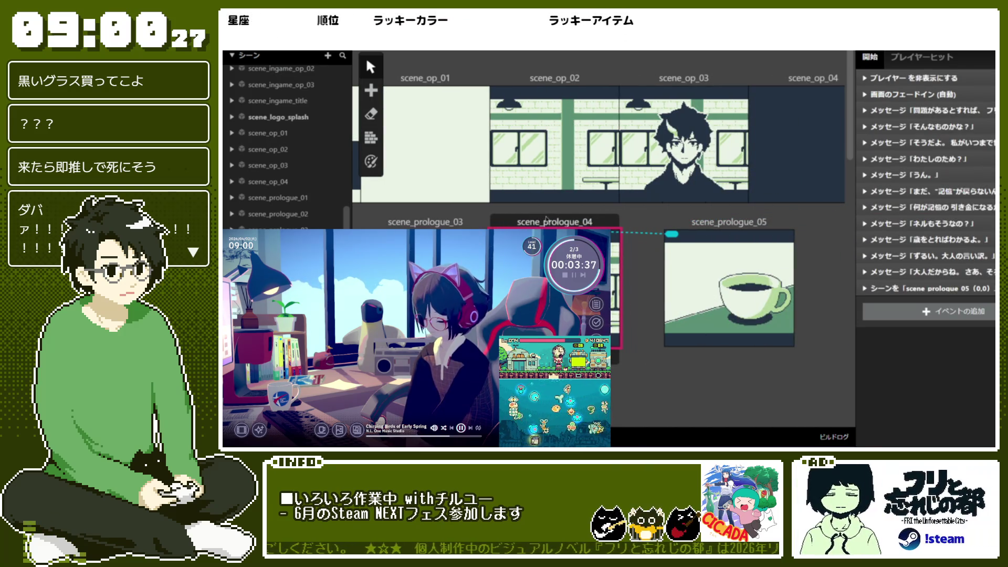
{"action": "left_click", "coordinate": [653, 358]}
{"action": "left_click_drag", "start_coordinate": [716, 229], "coordinate": [670, 227]}
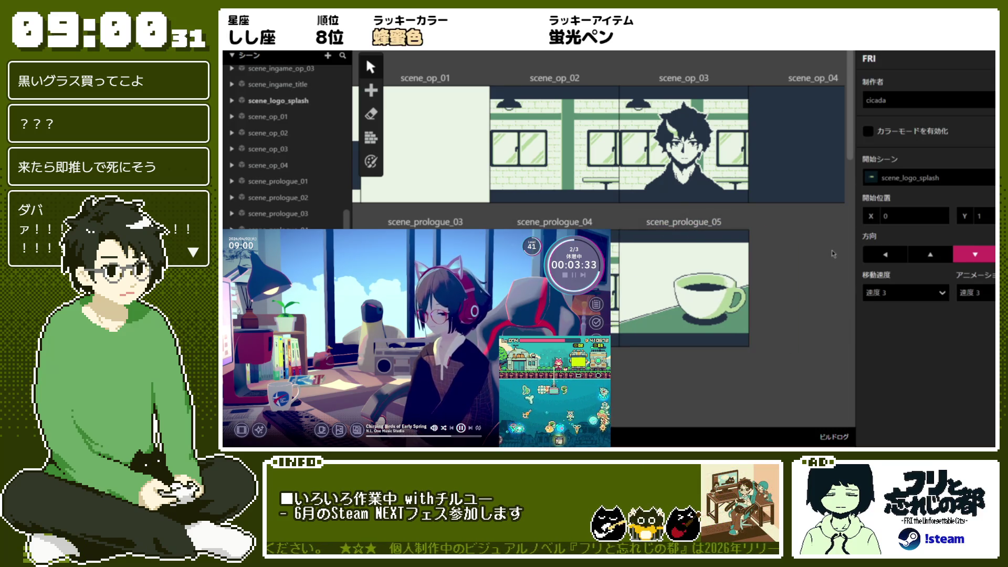
Step: Nudge scene_prologue_05 further left, enable Color Mode, and select scene_prologue_01
{"action": "left_click", "coordinate": [707, 260]}
{"action": "left_click", "coordinate": [800, 254]}
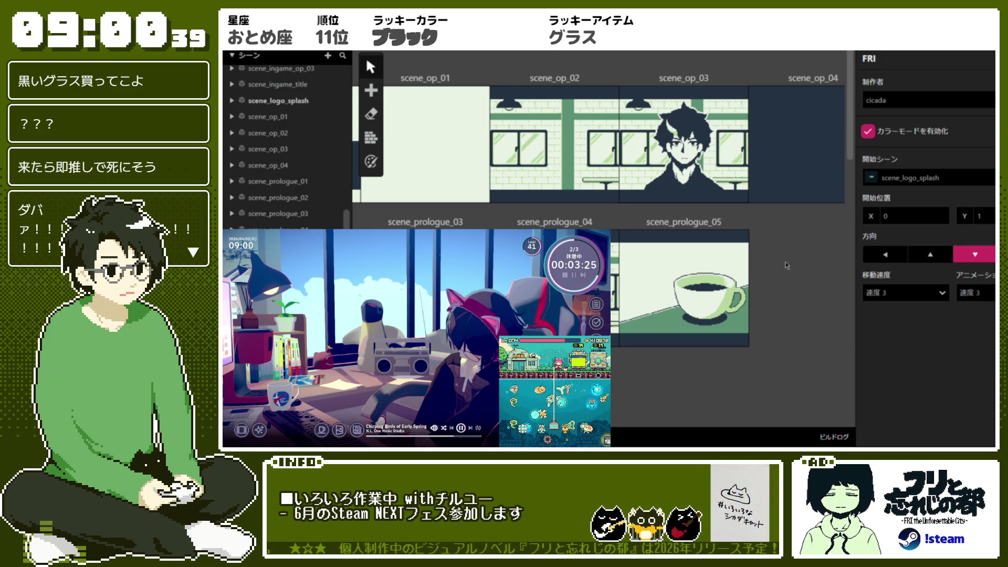
{"action": "left_click", "coordinate": [277, 181]}
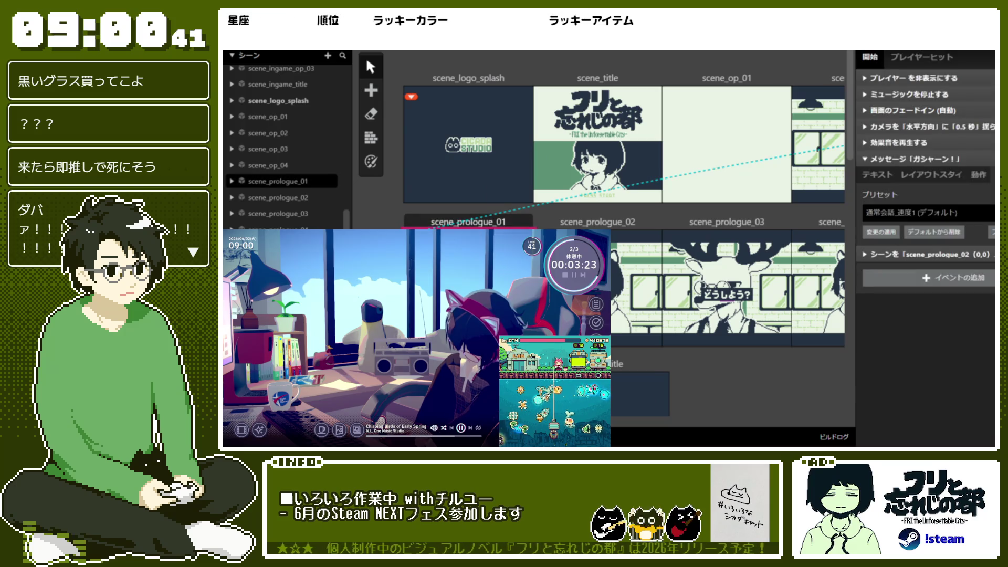
{"action": "scroll", "coordinate": [926, 210], "scroll_direction": "up", "scroll_amount": 6}
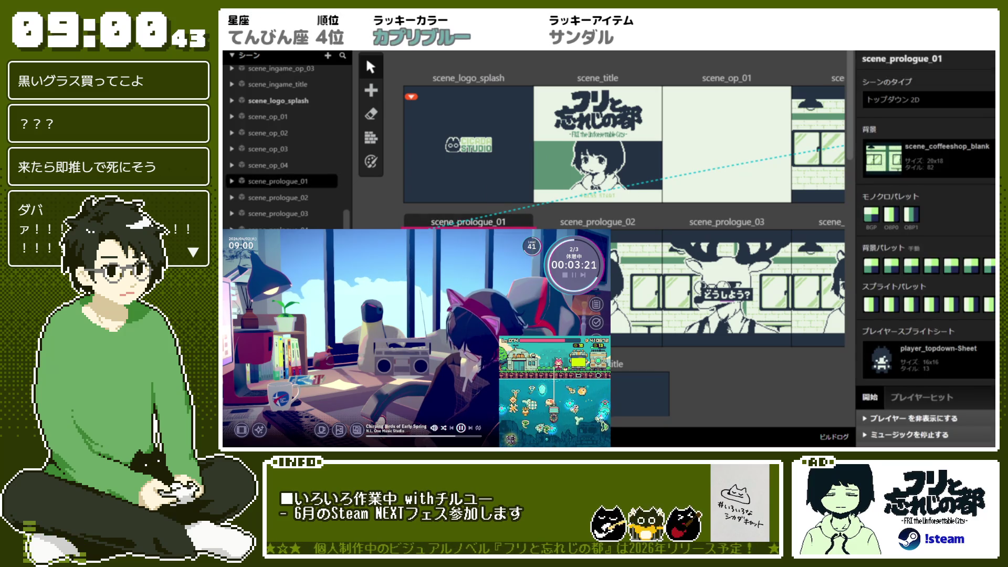
Step: Test-play the game from scene_prologue_01 using 現在のシーンから実行
{"action": "right_click", "coordinate": [541, 264]}
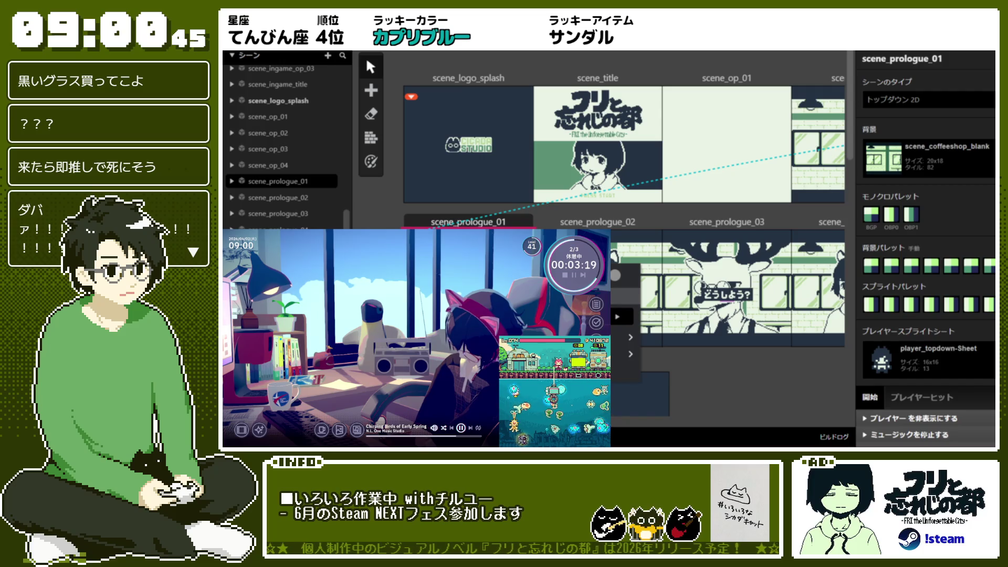
{"action": "mouse_move", "coordinate": [632, 338]}
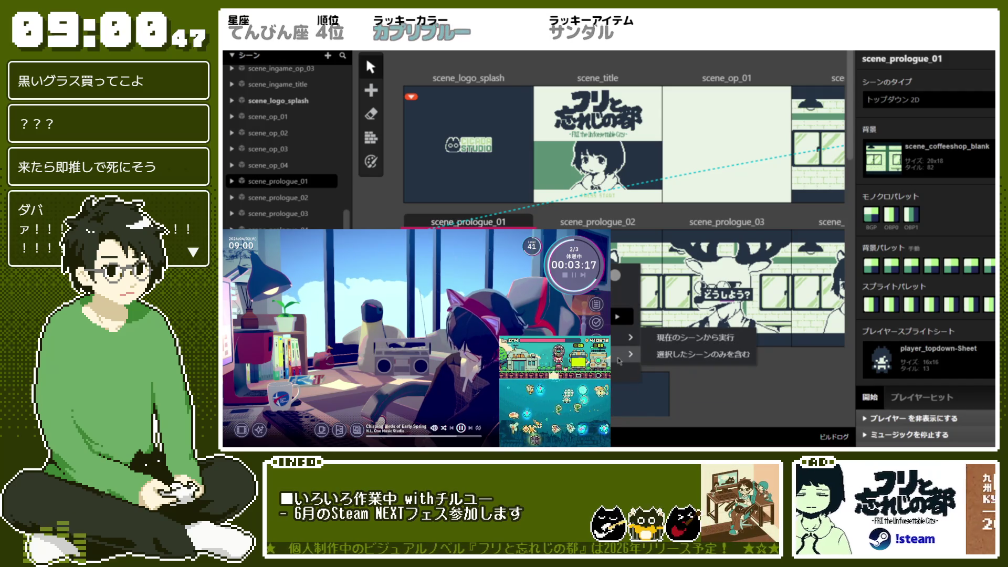
{"action": "left_click", "coordinate": [663, 338]}
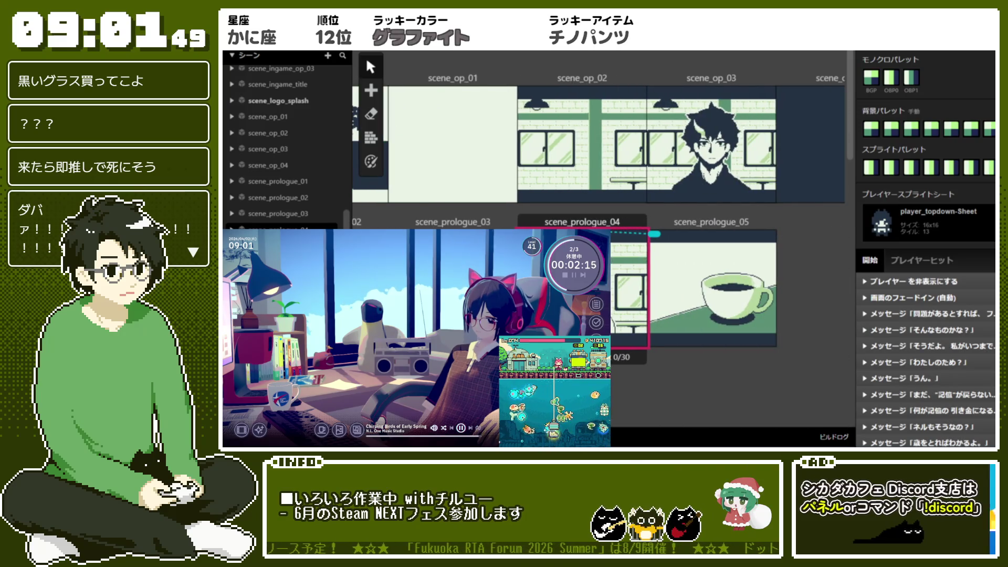
{"action": "scroll", "coordinate": [943, 294], "scroll_direction": "down", "scroll_amount": 1}
Step: In scene_prologue_03's エンディング1分岐 branch, add a second text page to 「ないけど・・・。」
{"action": "key", "text": "Up"}
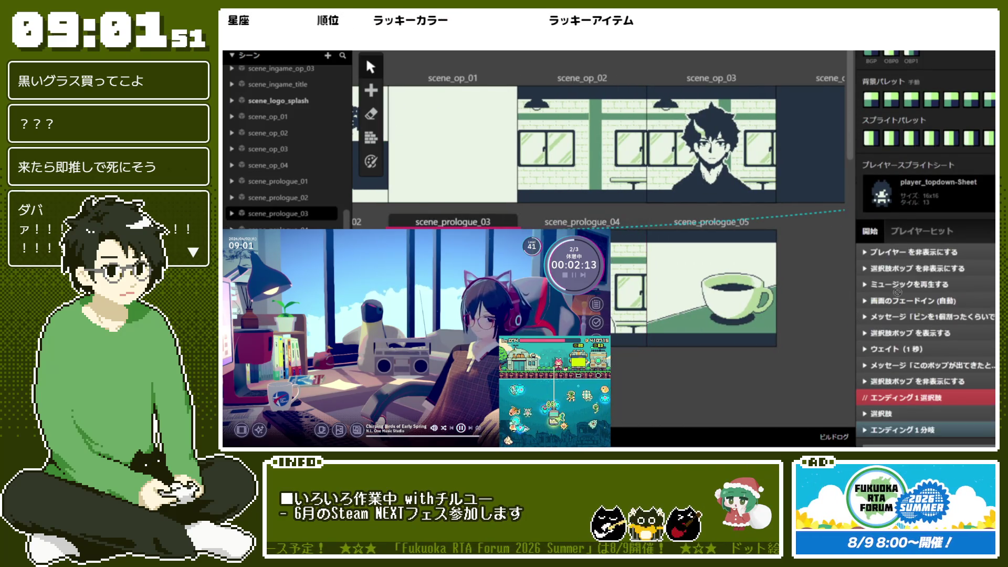
{"action": "left_click", "coordinate": [916, 408]}
{"action": "scroll", "coordinate": [945, 349], "scroll_direction": "down", "scroll_amount": 4}
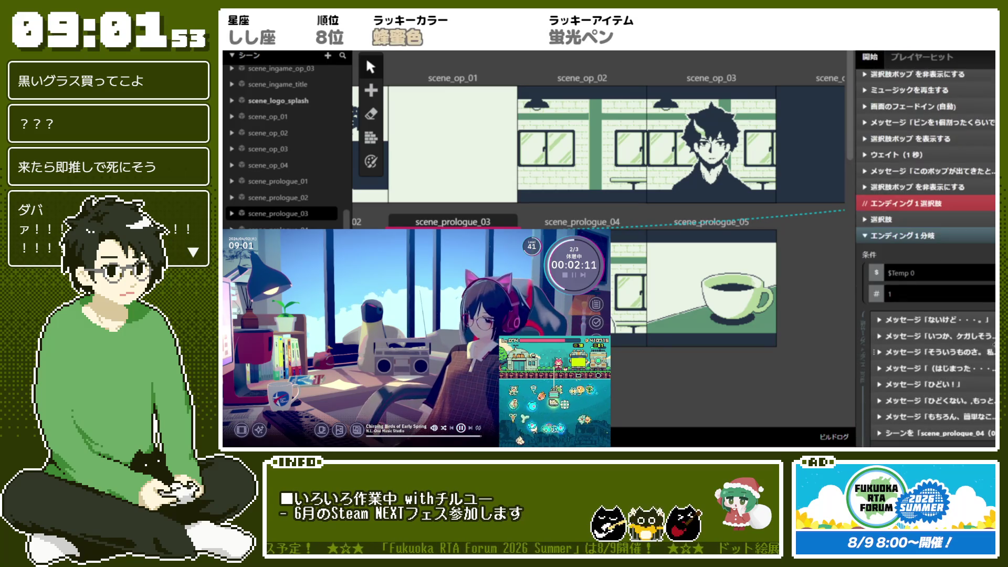
{"action": "left_click", "coordinate": [938, 335]}
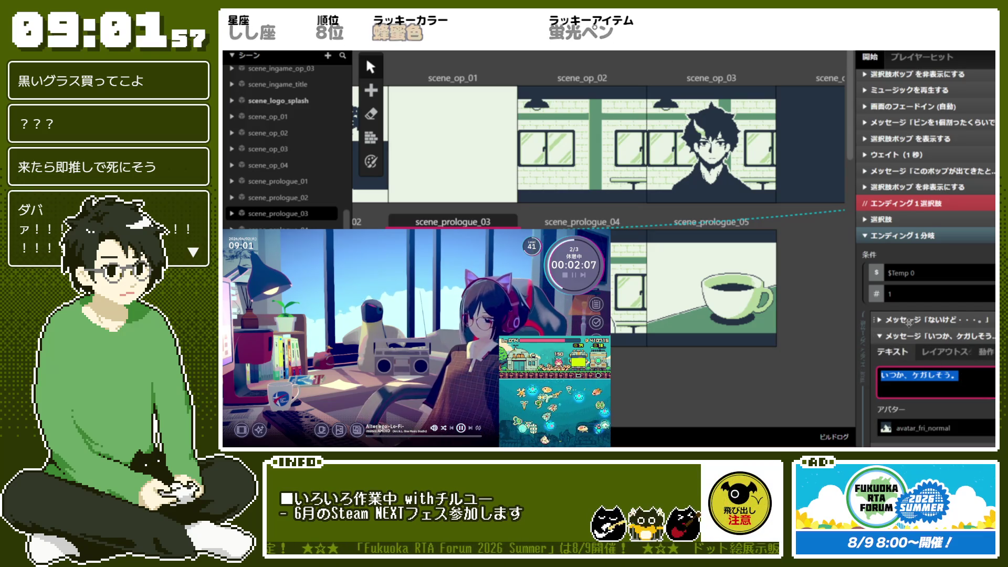
{"action": "left_click", "coordinate": [935, 319]}
{"action": "scroll", "coordinate": [946, 334], "scroll_direction": "down", "scroll_amount": 1}
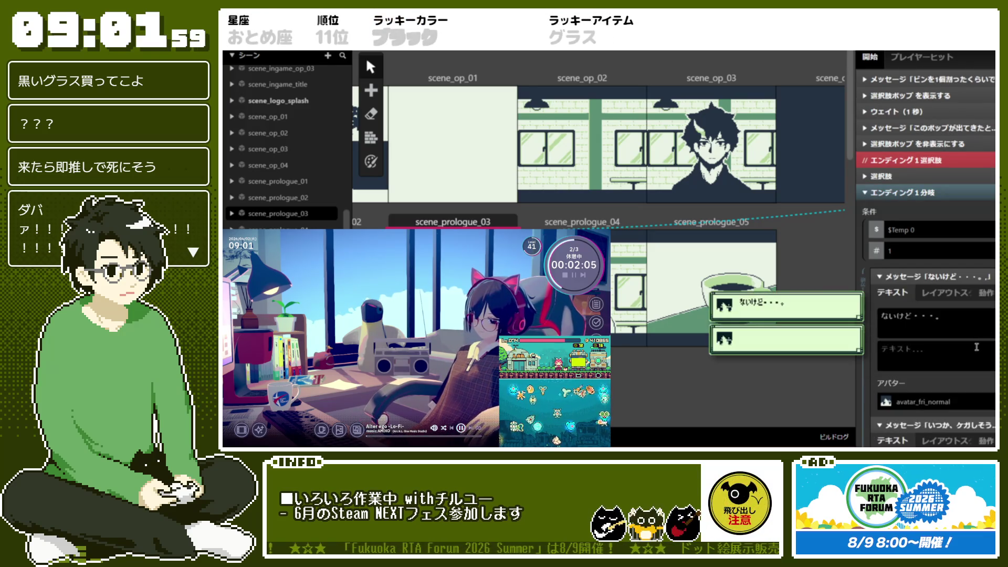
{"action": "key", "text": "Return"}
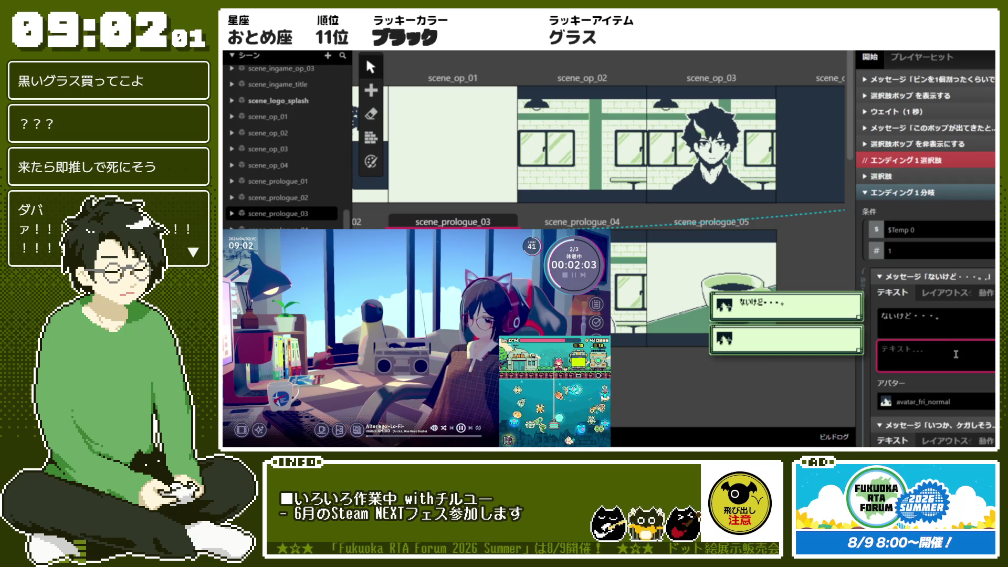
Step: Paste 「いつか、ケガしそう。」 into that new page and delete the separate message event
{"action": "scroll", "coordinate": [955, 356], "scroll_direction": "down", "scroll_amount": 2}
{"action": "left_click", "coordinate": [938, 378]}
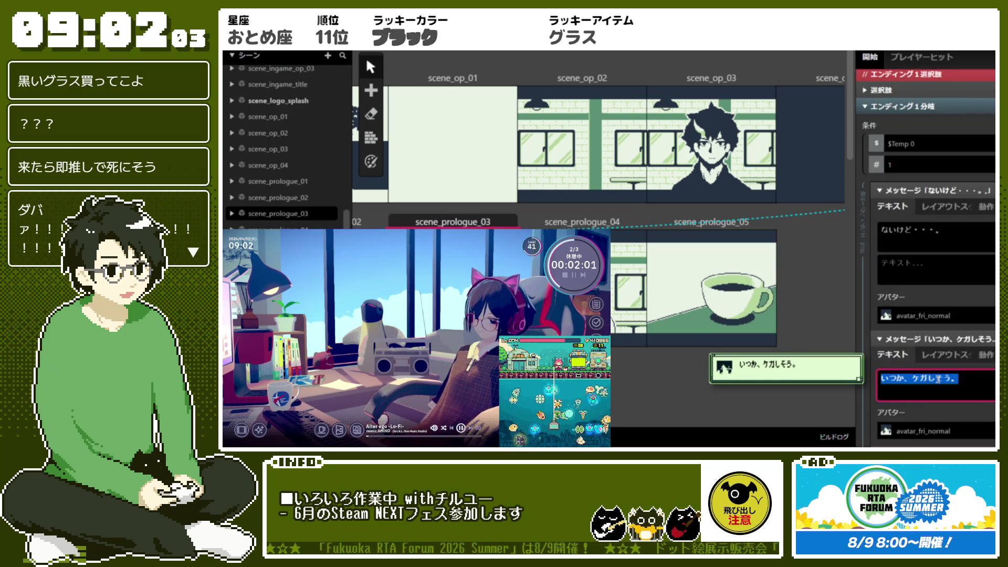
{"action": "key", "text": "ctrl+c"}
{"action": "left_click", "coordinate": [938, 267]}
{"action": "key", "text": "ctrl+v"}
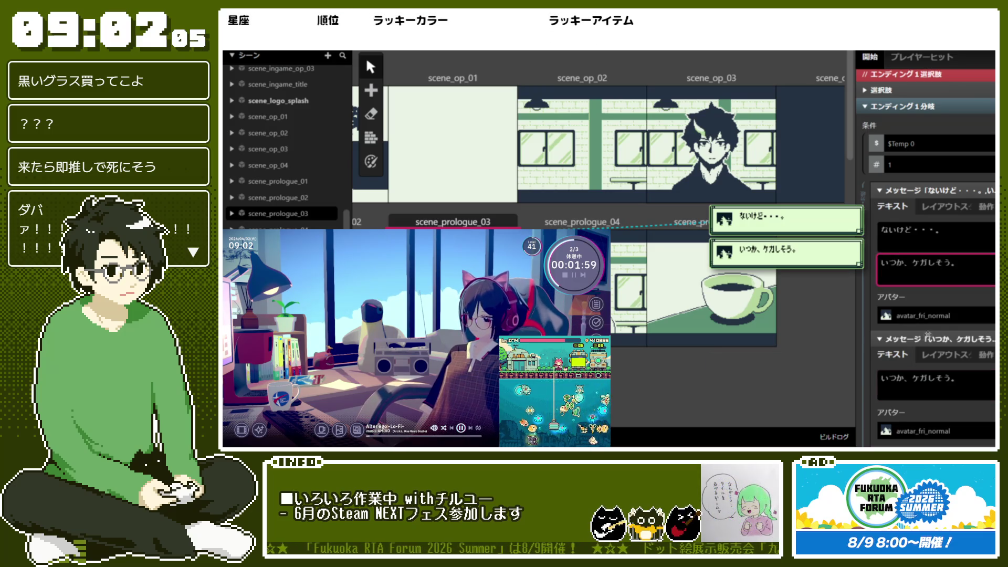
{"action": "left_click", "coordinate": [928, 336]}
{"action": "right_click", "coordinate": [927, 336]}
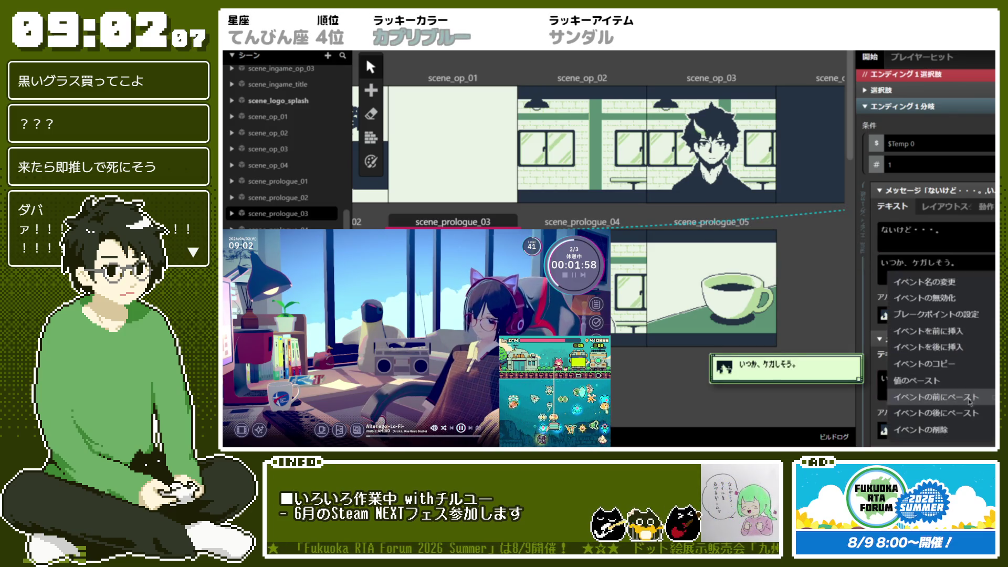
{"action": "left_click", "coordinate": [945, 428]}
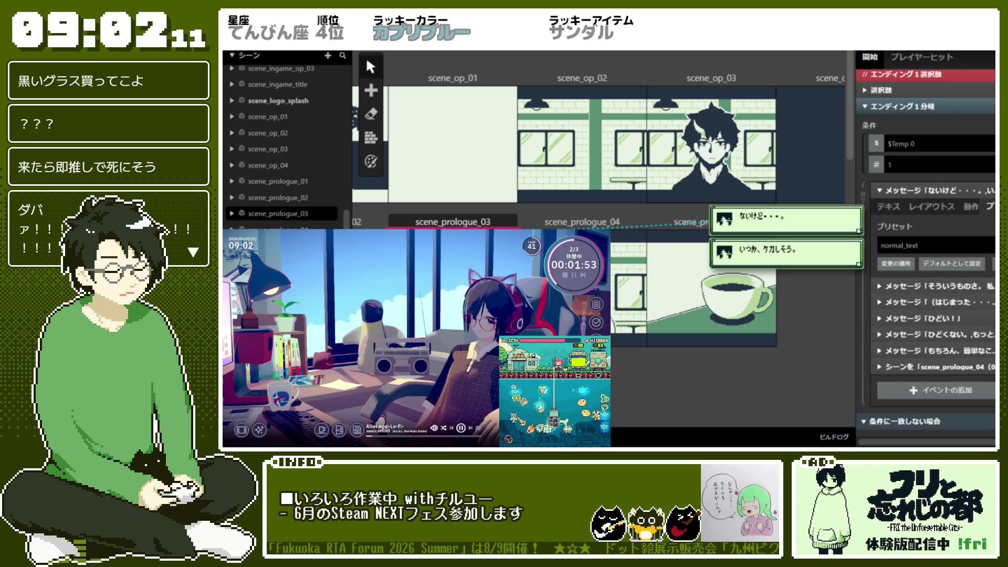
Step: Give the ないけど message the 通常会話_速度1 preset and review ピンを1個割ったくらいで's speed settings
{"action": "left_click", "coordinate": [935, 245]}
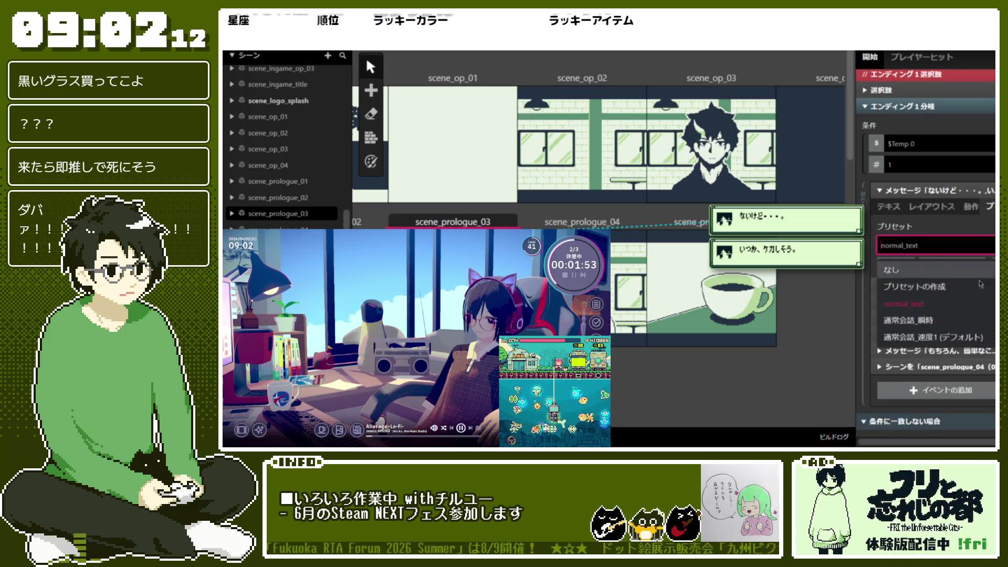
{"action": "left_click", "coordinate": [955, 340]}
{"action": "left_click", "coordinate": [961, 192]}
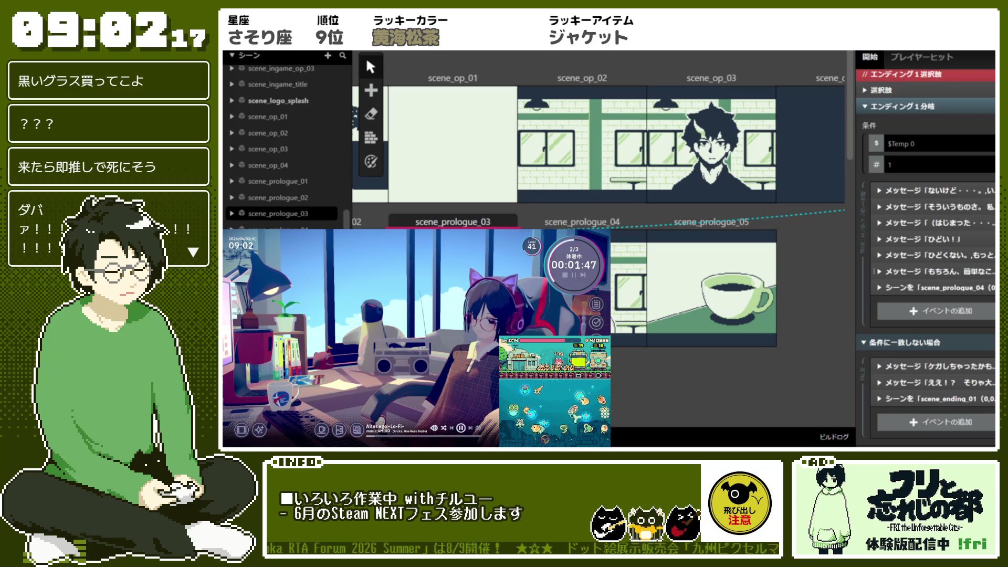
{"action": "scroll", "coordinate": [925, 252], "scroll_direction": "up", "scroll_amount": 5}
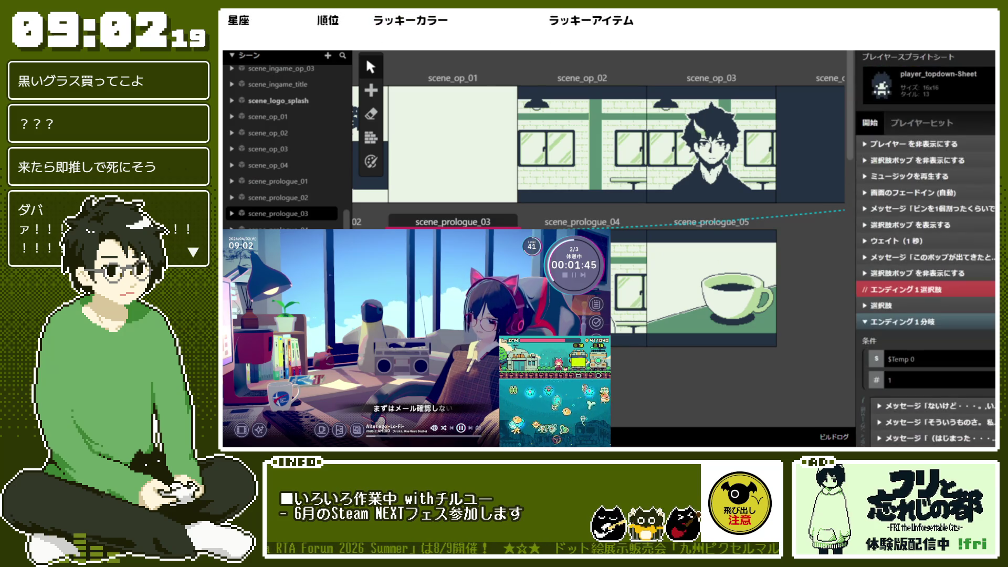
{"action": "left_click", "coordinate": [964, 212]}
{"action": "left_click", "coordinate": [972, 224]}
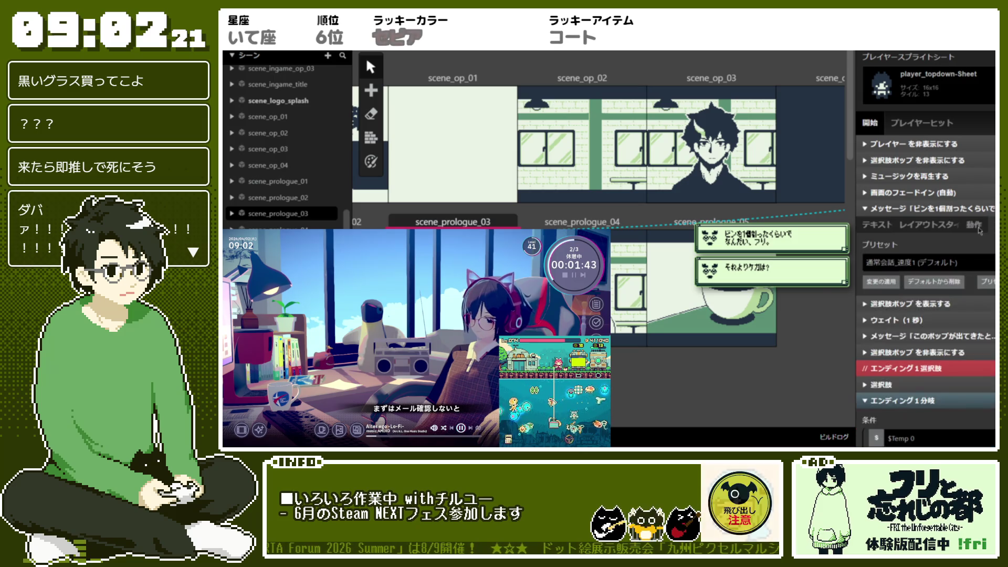
{"action": "left_click", "coordinate": [987, 209]}
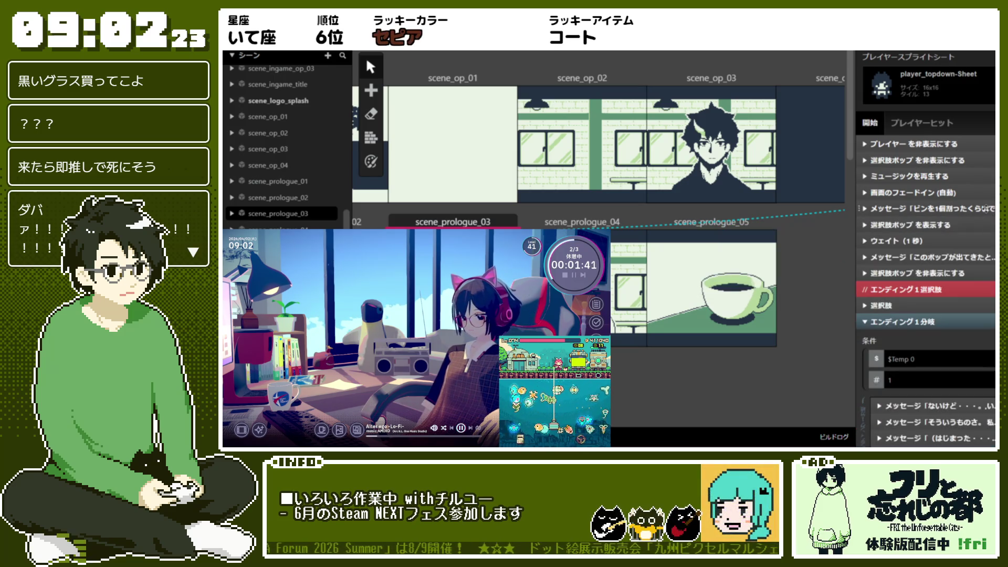
{"action": "scroll", "coordinate": [984, 241], "scroll_direction": "down", "scroll_amount": 3}
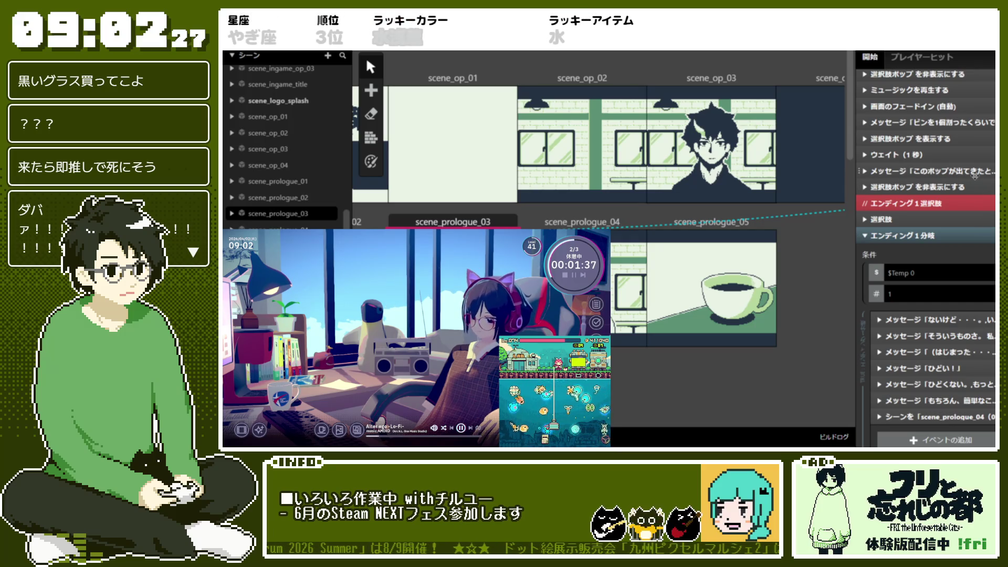
Step: Apply 通常会話_速度1 to the このポップが出てきたと message, then expand そういうものさ
{"action": "left_click", "coordinate": [924, 171]}
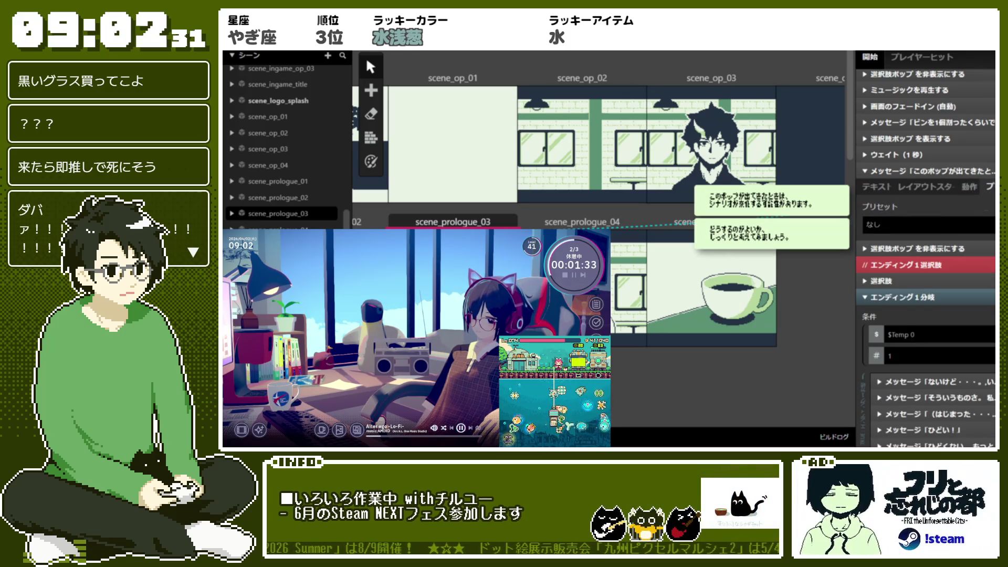
{"action": "left_click", "coordinate": [961, 225]}
{"action": "left_click", "coordinate": [960, 317]}
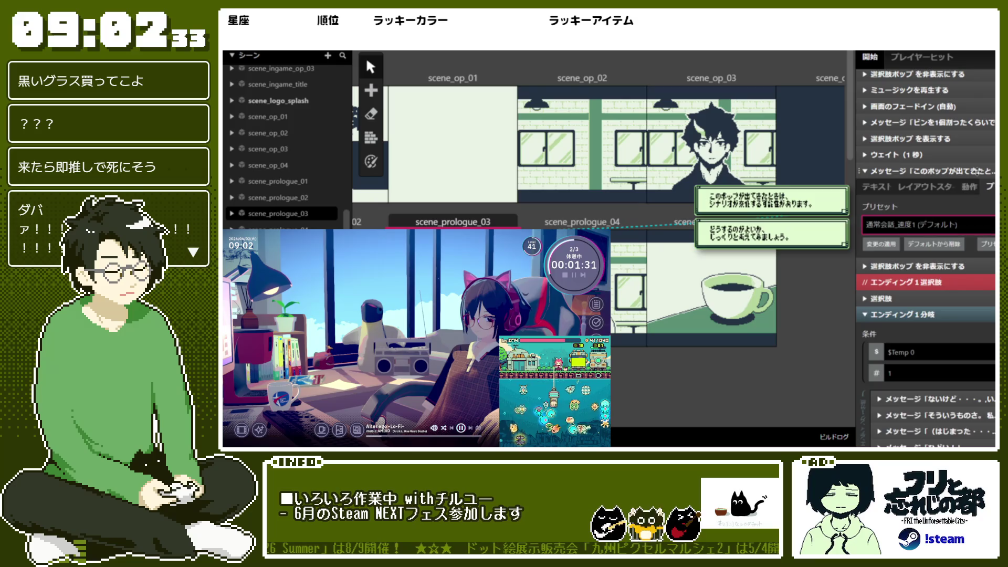
{"action": "left_click", "coordinate": [971, 171]}
{"action": "scroll", "coordinate": [978, 239], "scroll_direction": "down", "scroll_amount": 1}
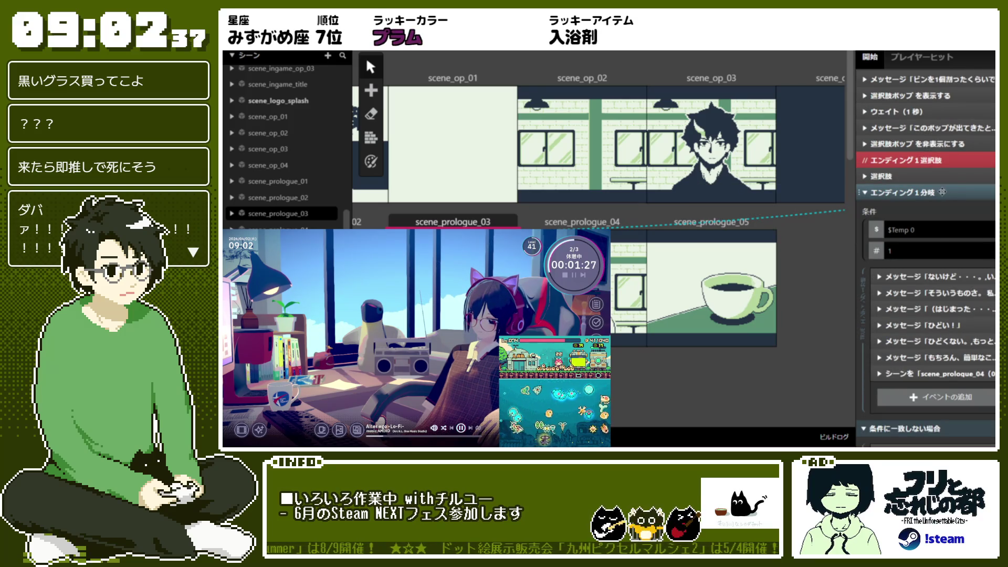
{"action": "scroll", "coordinate": [954, 181], "scroll_direction": "down", "scroll_amount": 3}
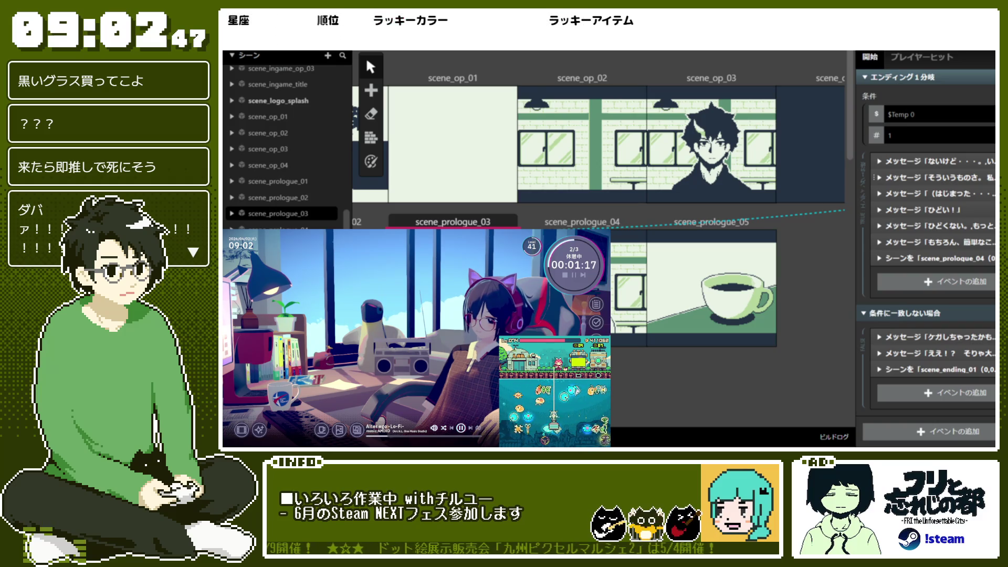
{"action": "left_click", "coordinate": [920, 178]}
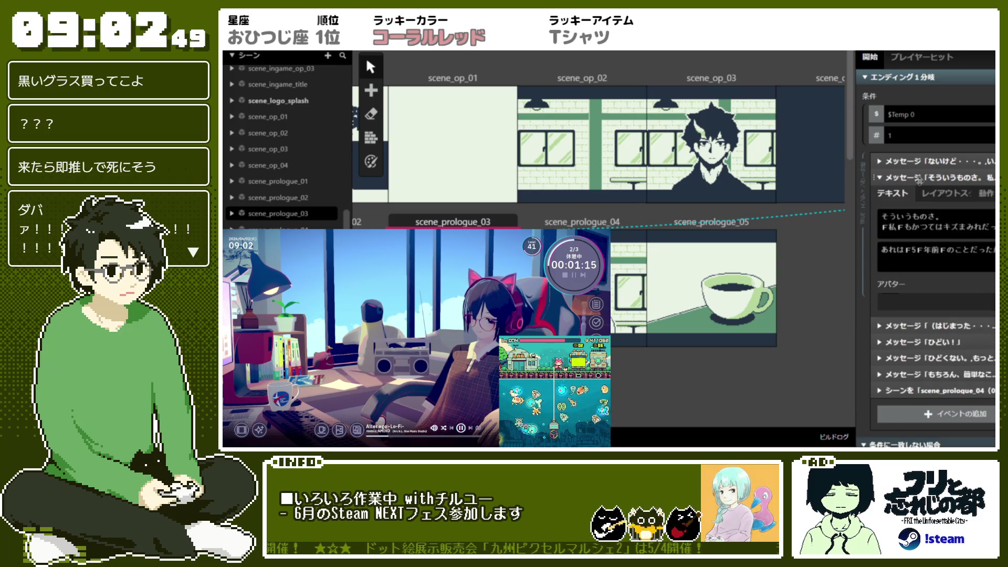
Step: Set the そういうものさ message to the default 通常会話_速度1 preset
{"action": "left_click", "coordinate": [989, 194]}
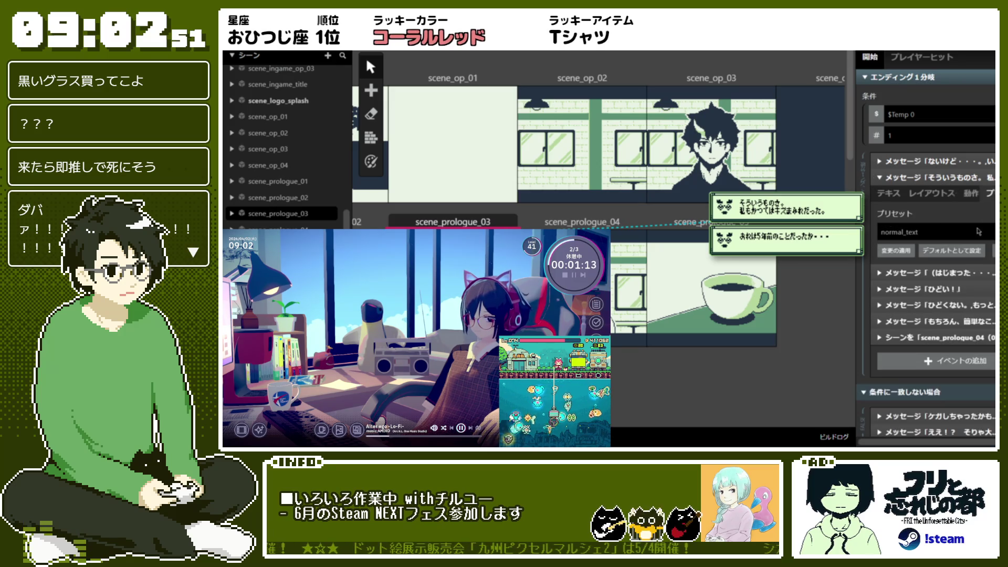
{"action": "left_click", "coordinate": [934, 232]}
{"action": "left_click", "coordinate": [940, 323]}
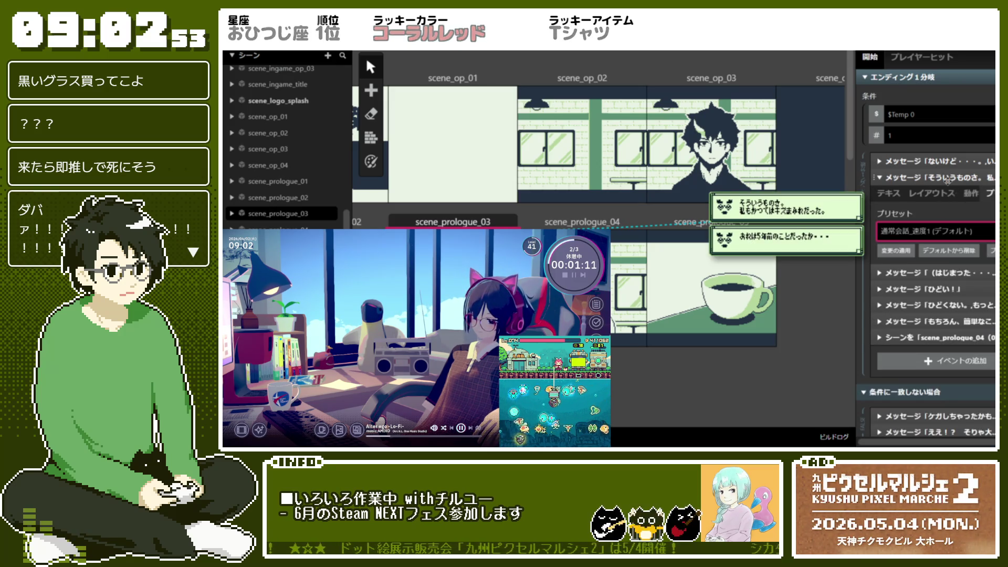
{"action": "left_click", "coordinate": [950, 163]}
{"action": "left_click", "coordinate": [950, 162]}
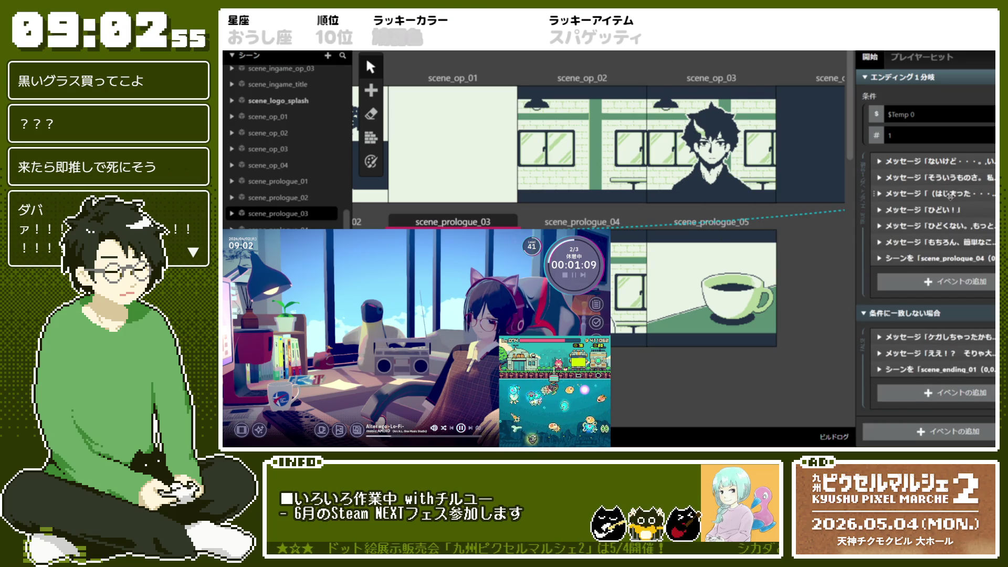
Step: Apply 通常会話_速度1 to the (はじまった and ひどい! messages
{"action": "left_click", "coordinate": [945, 193]}
{"action": "left_click", "coordinate": [990, 243]}
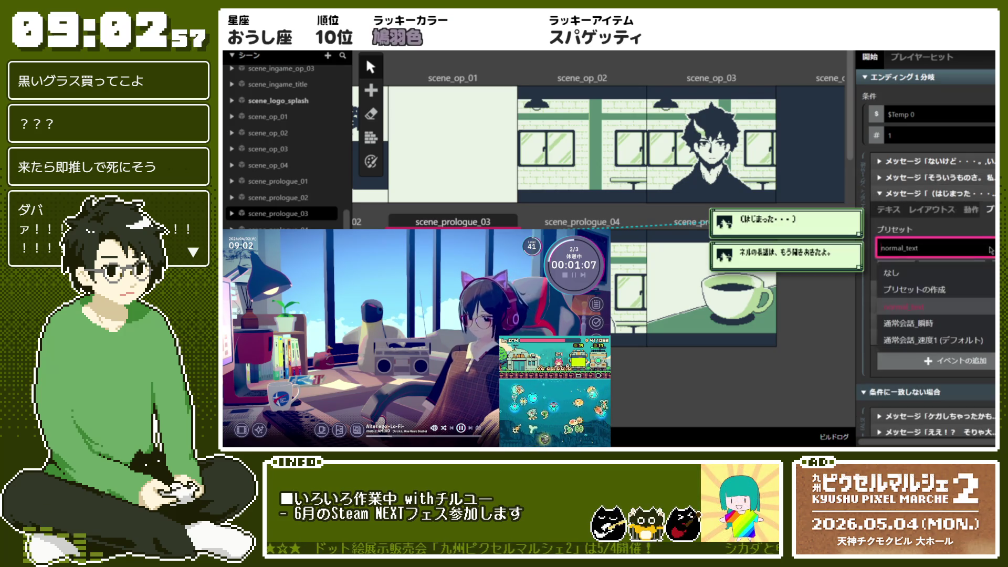
{"action": "left_click", "coordinate": [940, 306]}
{"action": "left_click", "coordinate": [945, 193]}
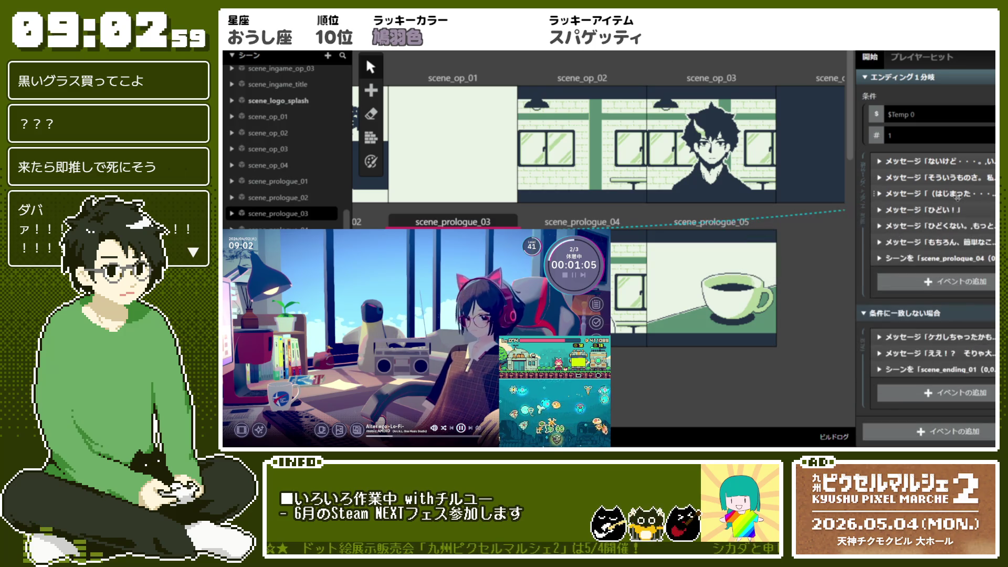
{"action": "left_click", "coordinate": [945, 210]}
{"action": "left_click", "coordinate": [935, 264]}
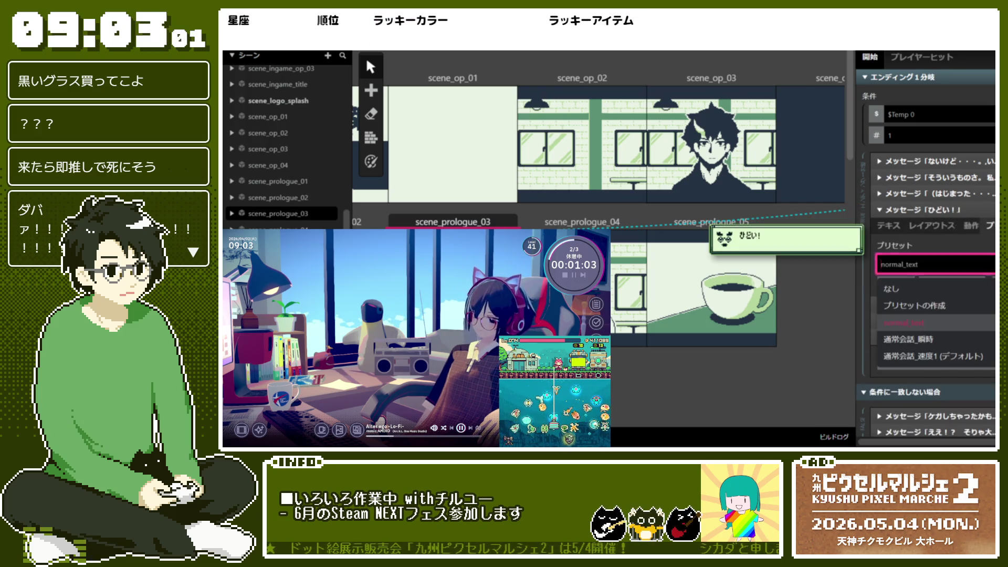
{"action": "left_click", "coordinate": [935, 306]}
{"action": "left_click", "coordinate": [949, 210]}
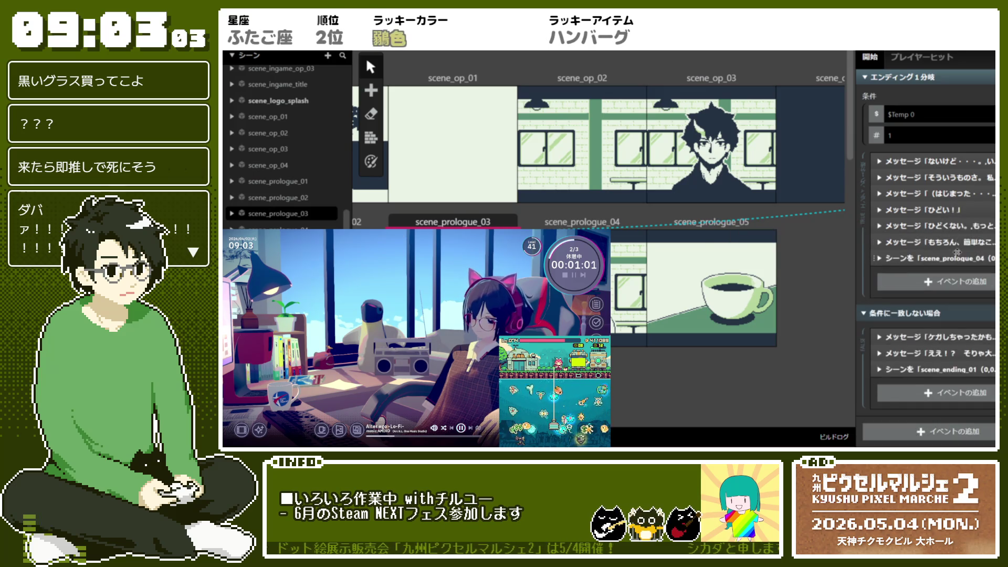
Step: Apply 通常会話_速度1 to ひどくない and check the もちろん message's preset
{"action": "left_click", "coordinate": [963, 225]}
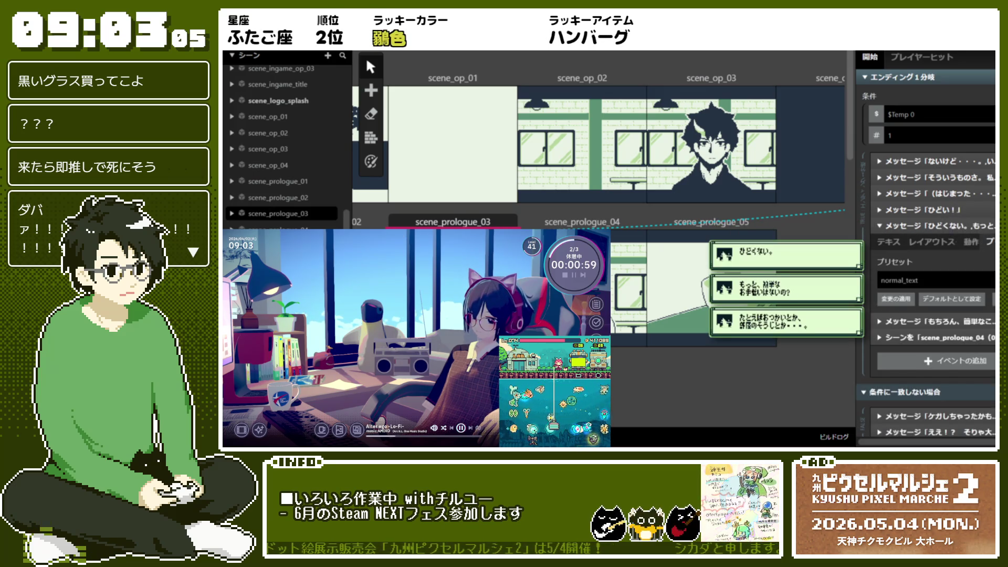
{"action": "left_click", "coordinate": [934, 280]}
{"action": "left_click", "coordinate": [981, 376]}
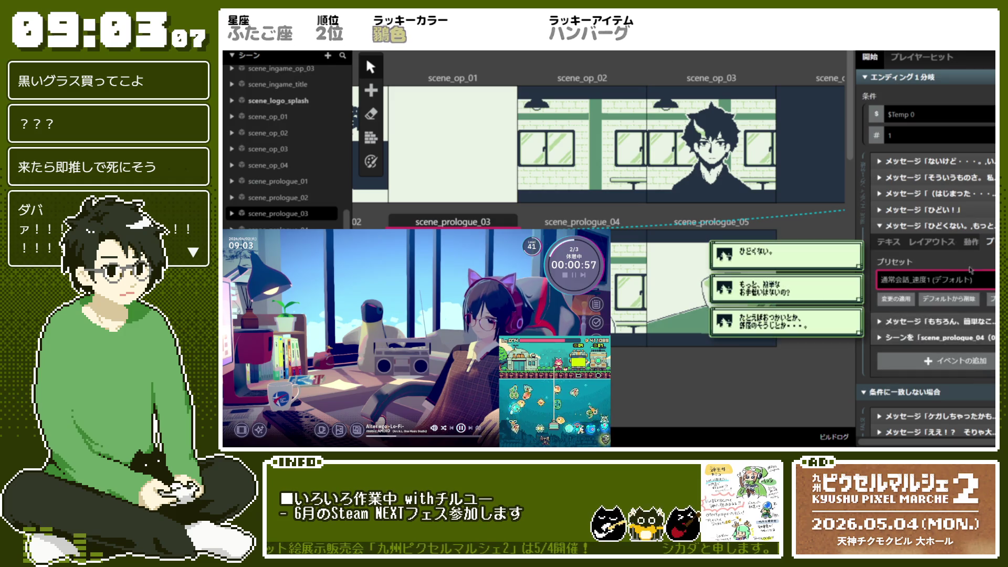
{"action": "left_click", "coordinate": [960, 228]}
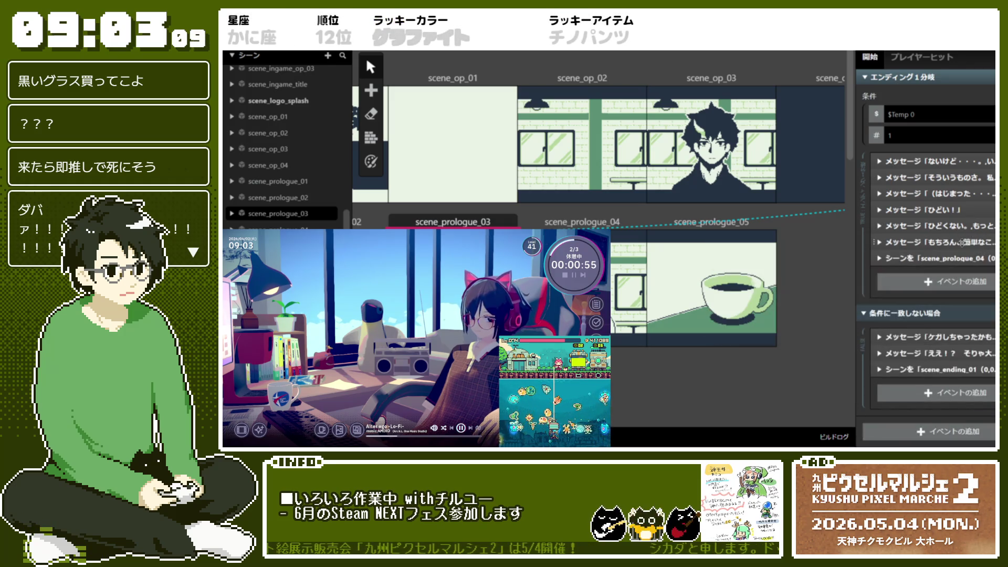
{"action": "left_click", "coordinate": [960, 242]}
{"action": "left_click", "coordinate": [990, 258]}
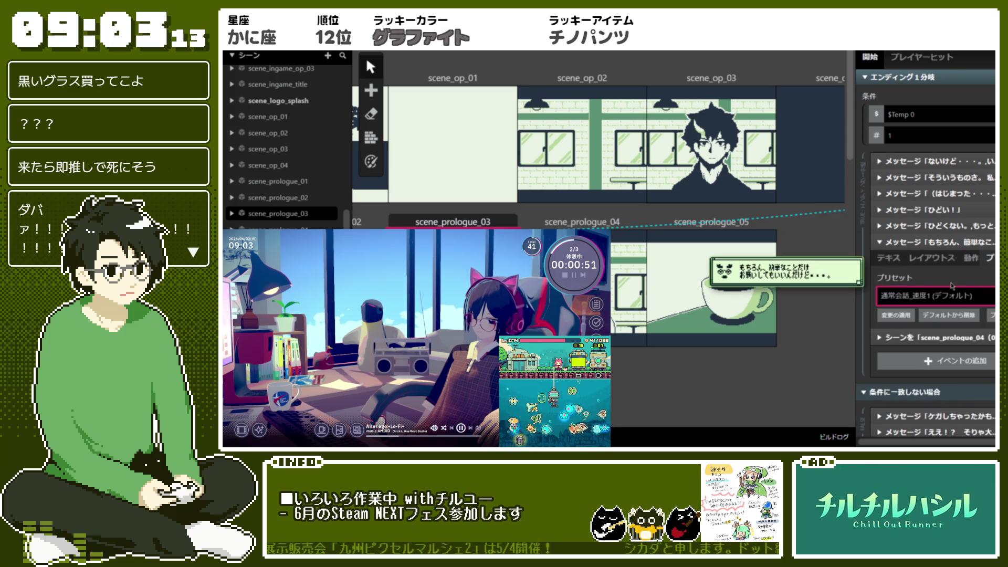
{"action": "left_click", "coordinate": [945, 243]}
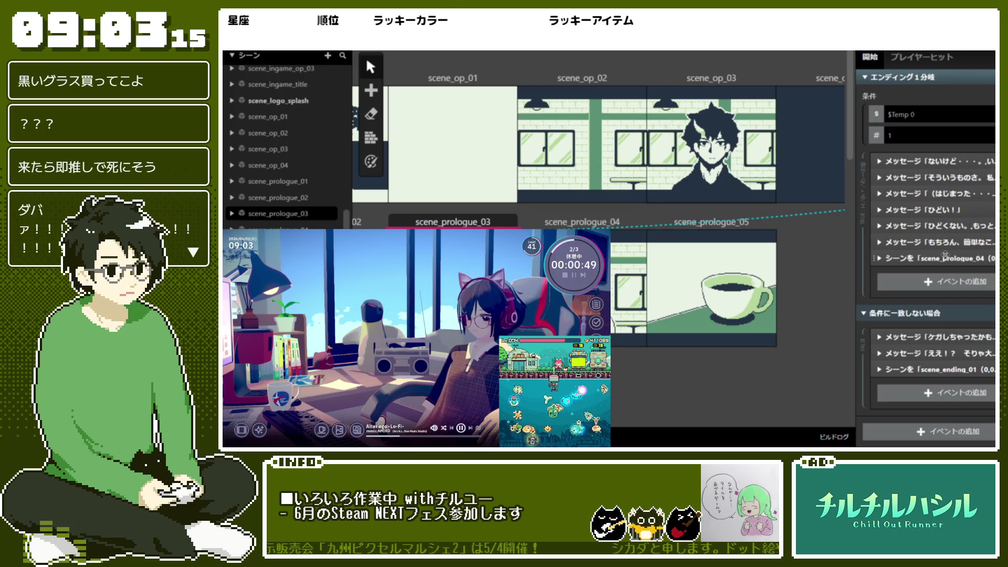
Step: Apply 通常会話_速度1 to the ケガしちゃったかも and ええ！？ messages
{"action": "left_click", "coordinate": [940, 340]}
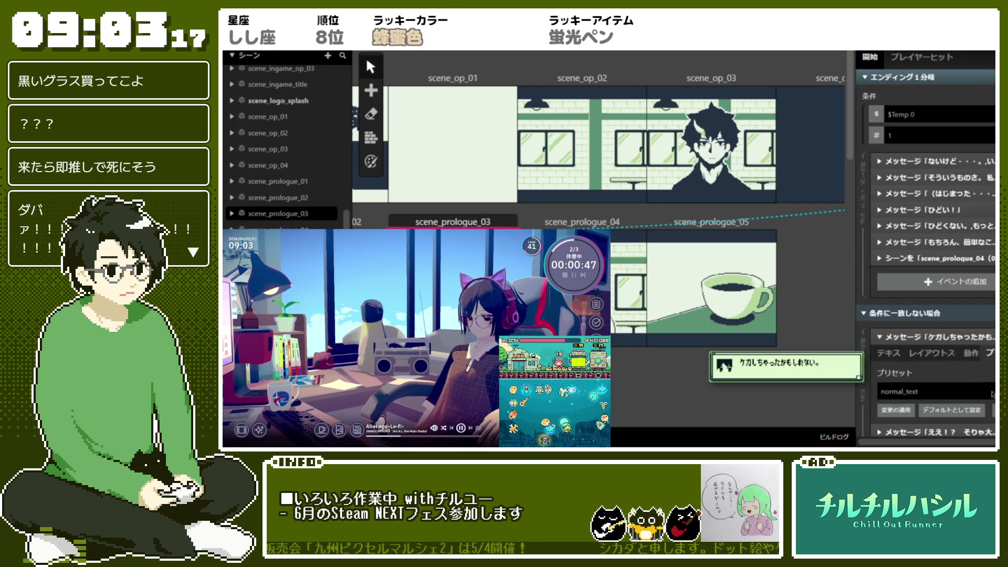
{"action": "left_click", "coordinate": [984, 395]}
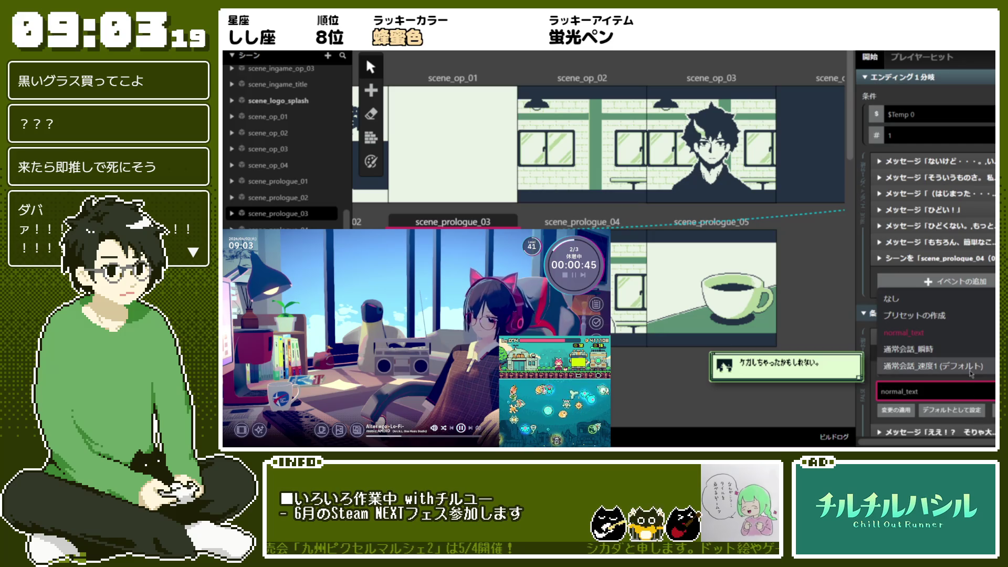
{"action": "left_click", "coordinate": [968, 330]}
{"action": "left_click", "coordinate": [969, 337]}
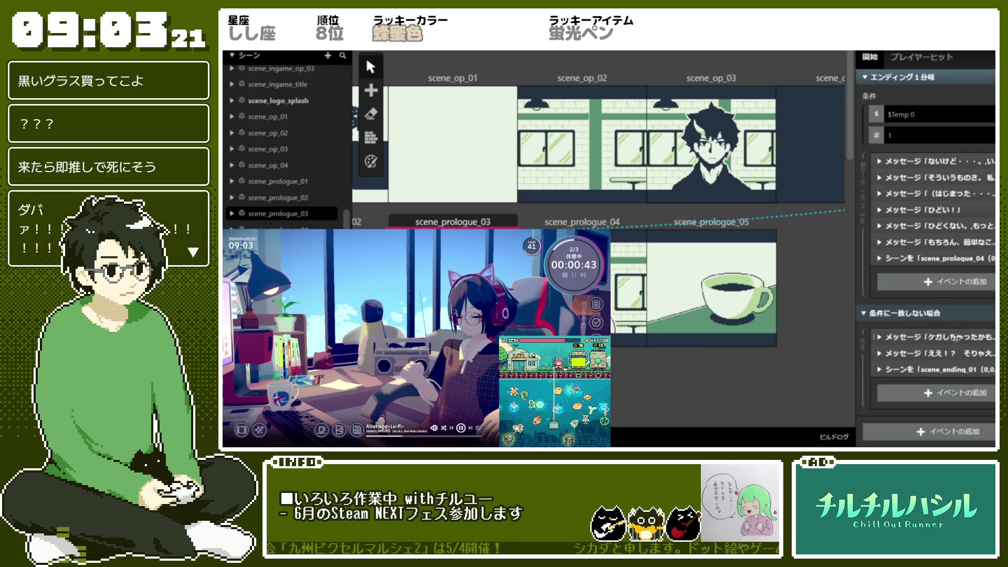
{"action": "left_click", "coordinate": [940, 353]}
{"action": "scroll", "coordinate": [934, 404], "scroll_direction": "down", "scroll_amount": 2}
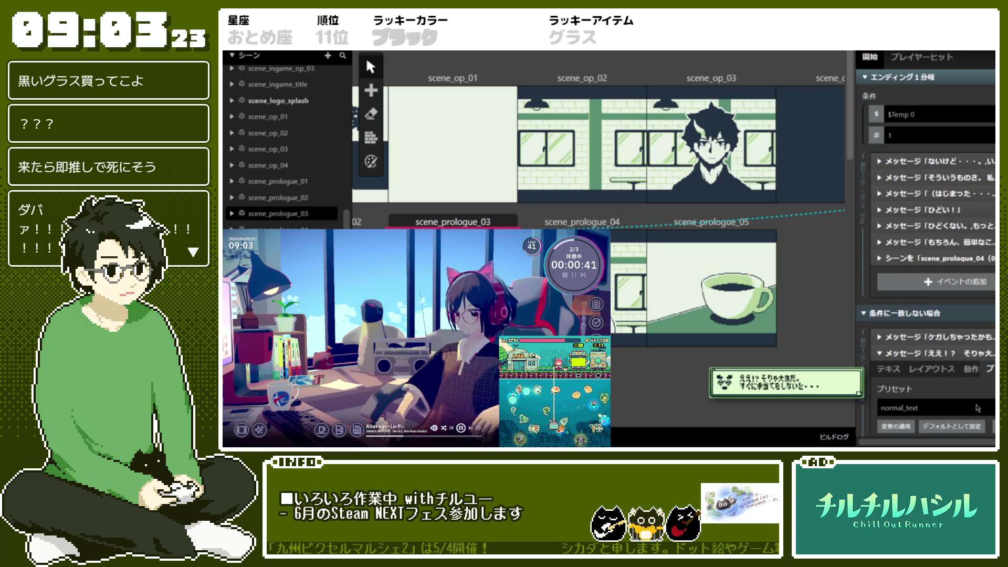
{"action": "left_click", "coordinate": [977, 408]}
{"action": "left_click", "coordinate": [965, 351]}
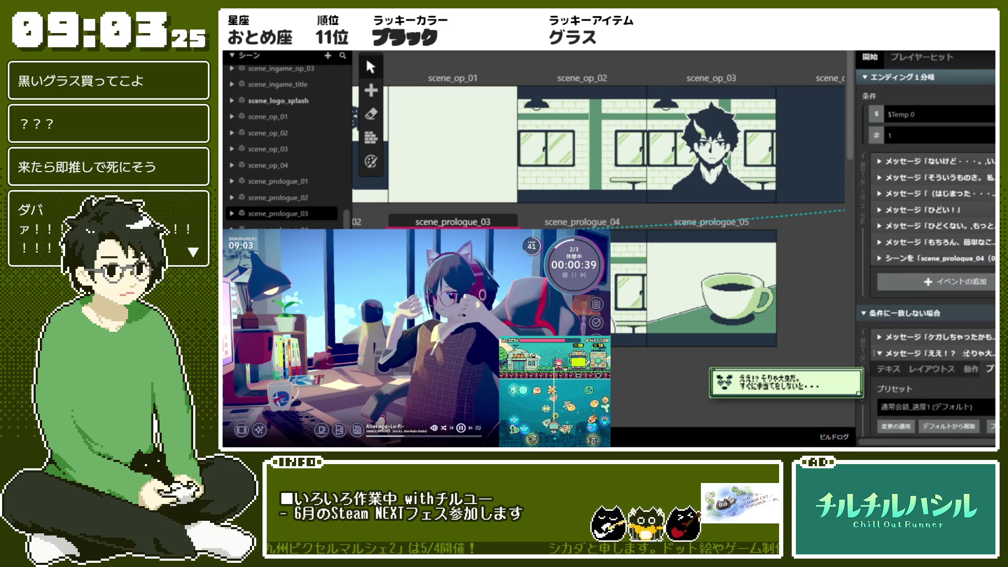
{"action": "left_click", "coordinate": [966, 353]}
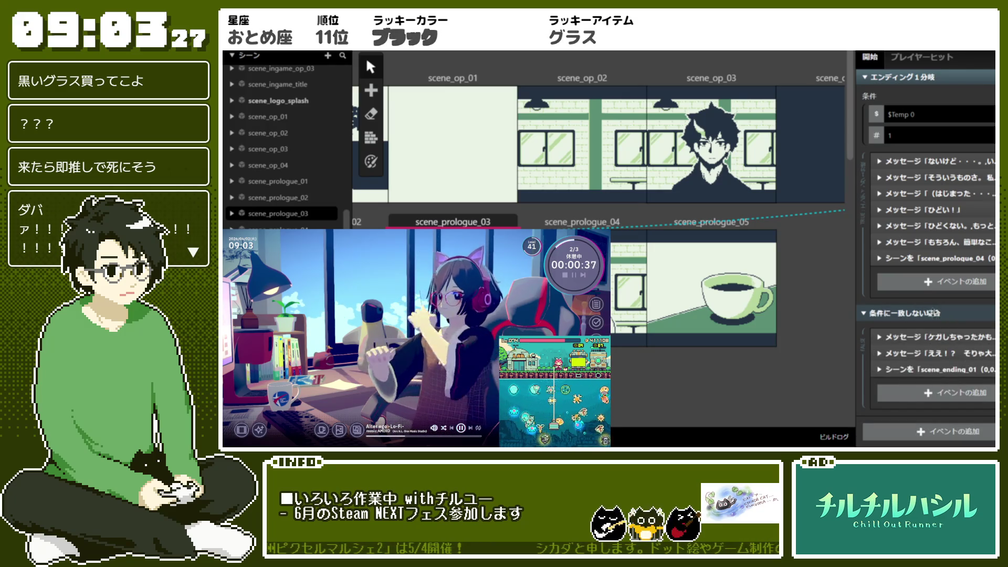
Step: Collapse the エンディング１分岐 branch and select scene_prologue_04 on the map
{"action": "scroll", "coordinate": [904, 248], "scroll_direction": "up", "scroll_amount": 2}
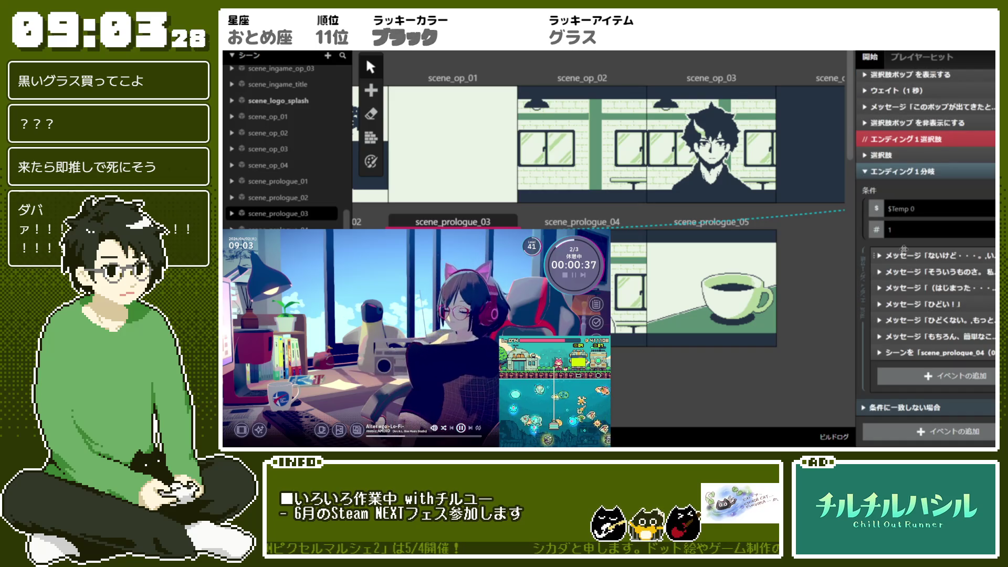
{"action": "left_click", "coordinate": [900, 172]}
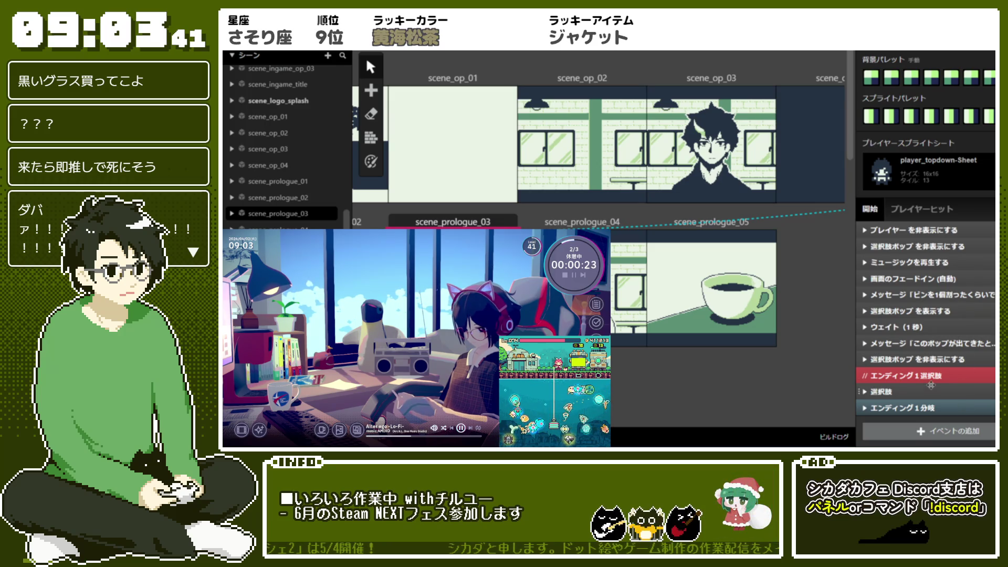
{"action": "left_click", "coordinate": [582, 222]}
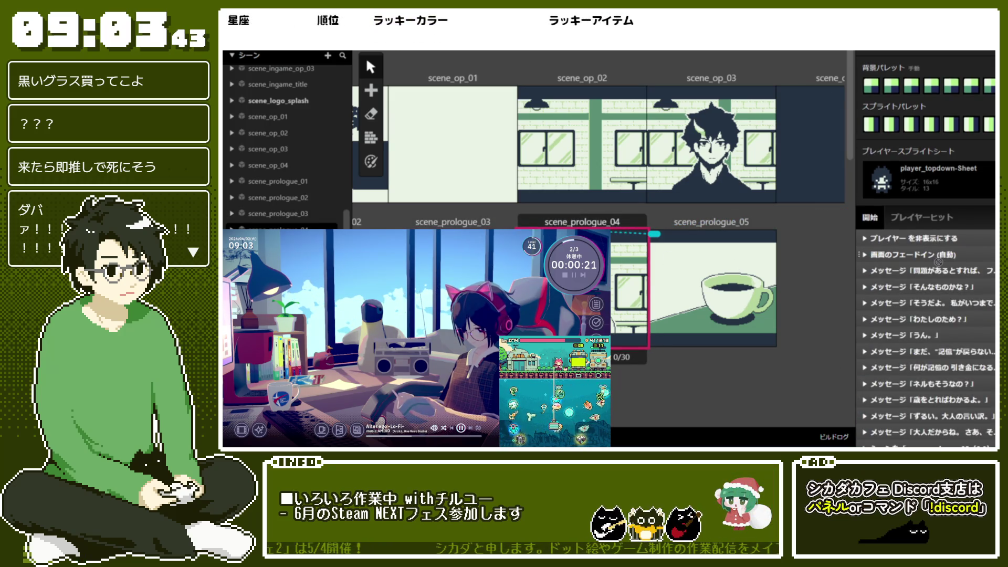
{"action": "scroll", "coordinate": [937, 265], "scroll_direction": "down", "scroll_amount": 2}
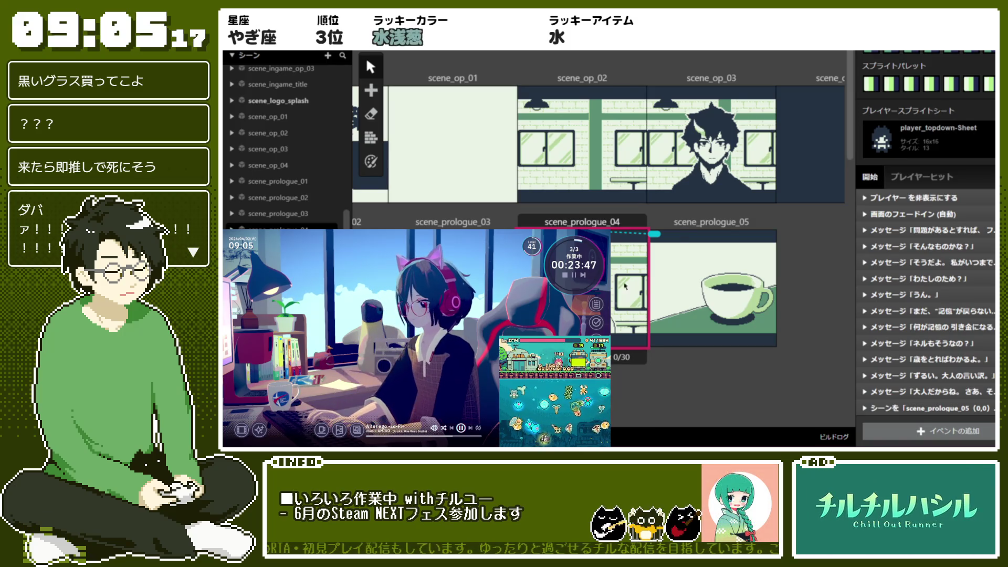
Step: Set the first dialogue message and そんなものかな？ to the 通常会話_速度1 (デフォルト) preset
{"action": "left_click", "coordinate": [902, 230]}
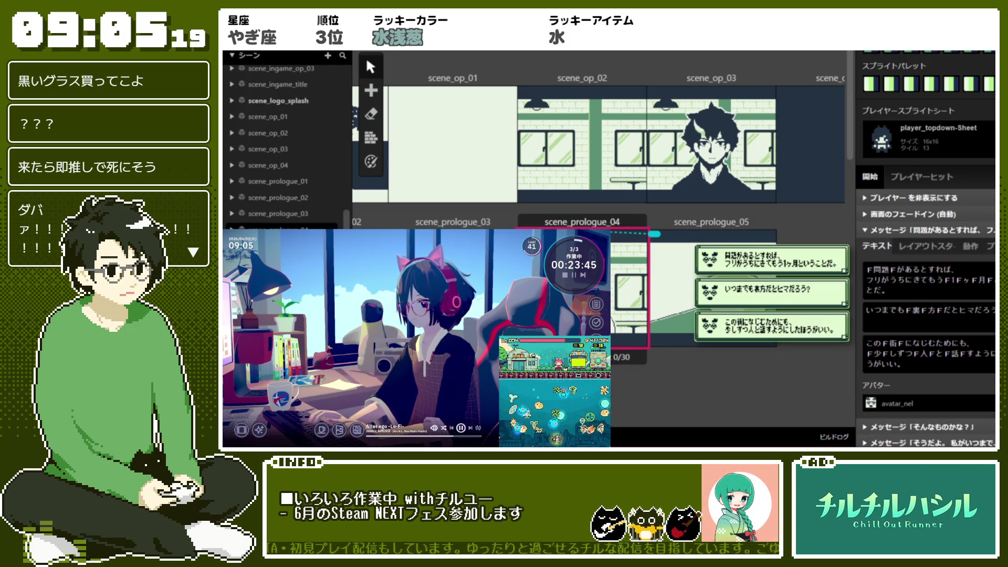
{"action": "left_click", "coordinate": [989, 246]}
{"action": "left_click", "coordinate": [929, 284]}
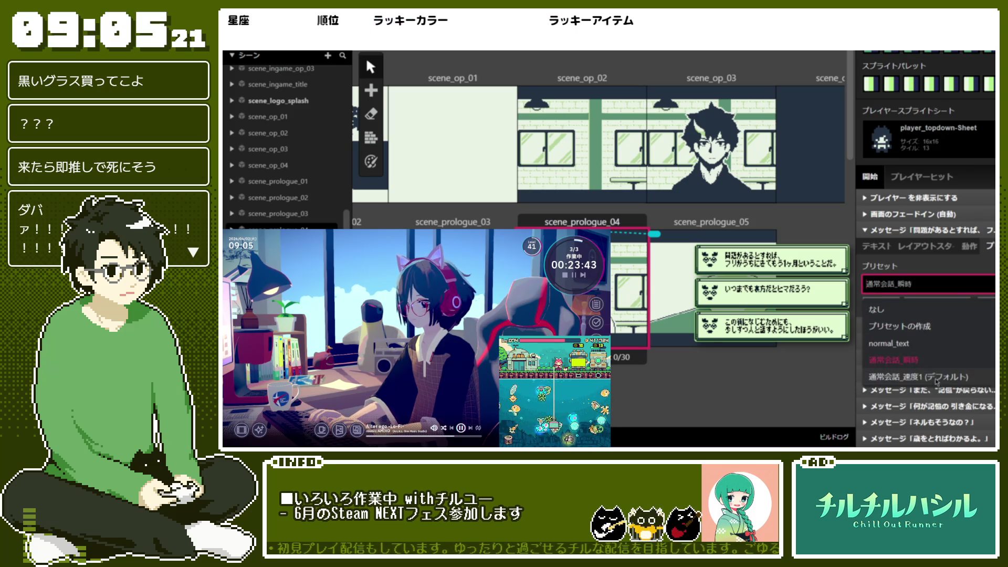
{"action": "left_click", "coordinate": [903, 359]}
{"action": "left_click", "coordinate": [902, 229]}
{"action": "left_click", "coordinate": [924, 246]}
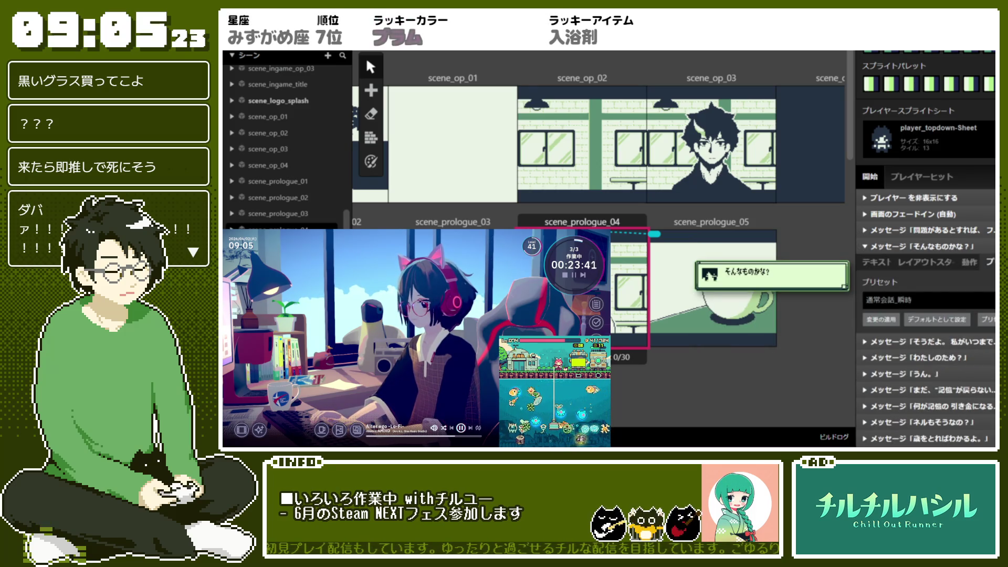
{"action": "left_click", "coordinate": [928, 300]}
{"action": "left_click", "coordinate": [924, 393]}
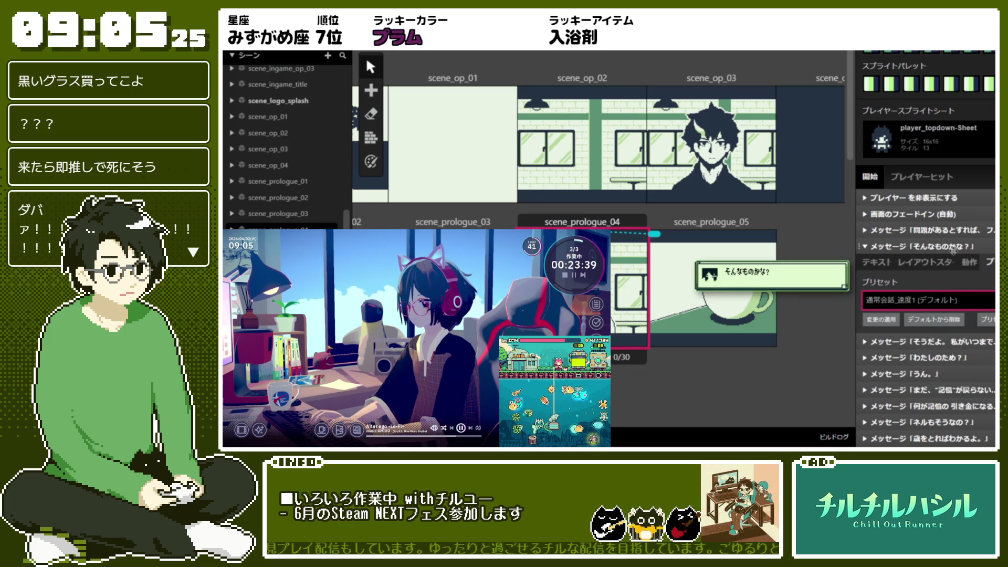
Step: Apply 通常会話_速度1 (デフォルト) to the そうだよ and わたしのため？ messages
{"action": "left_click", "coordinate": [950, 246]}
{"action": "left_click", "coordinate": [953, 262]}
{"action": "left_click", "coordinate": [966, 273]}
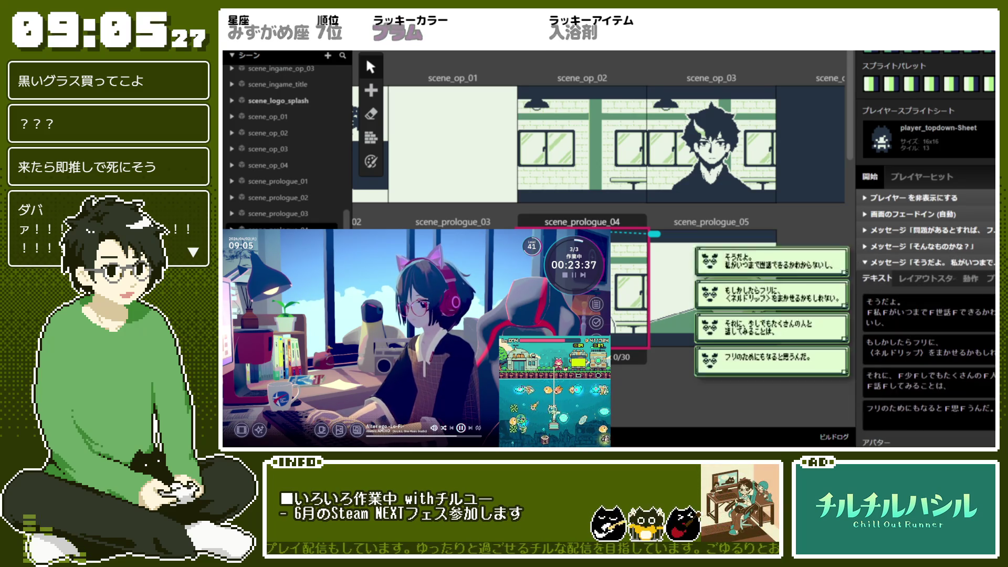
{"action": "left_click", "coordinate": [954, 316]}
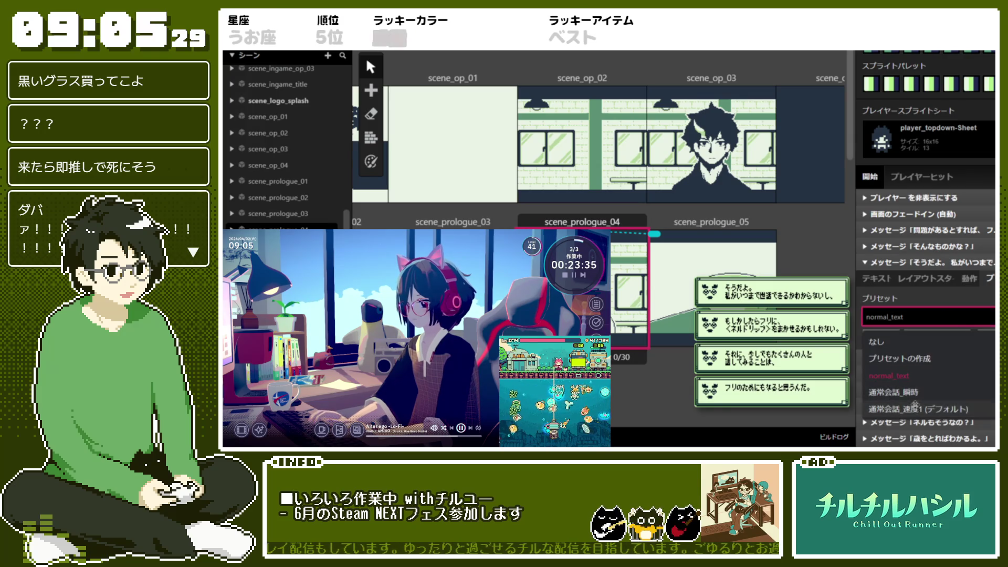
{"action": "left_click", "coordinate": [924, 393]}
{"action": "left_click", "coordinate": [946, 261]}
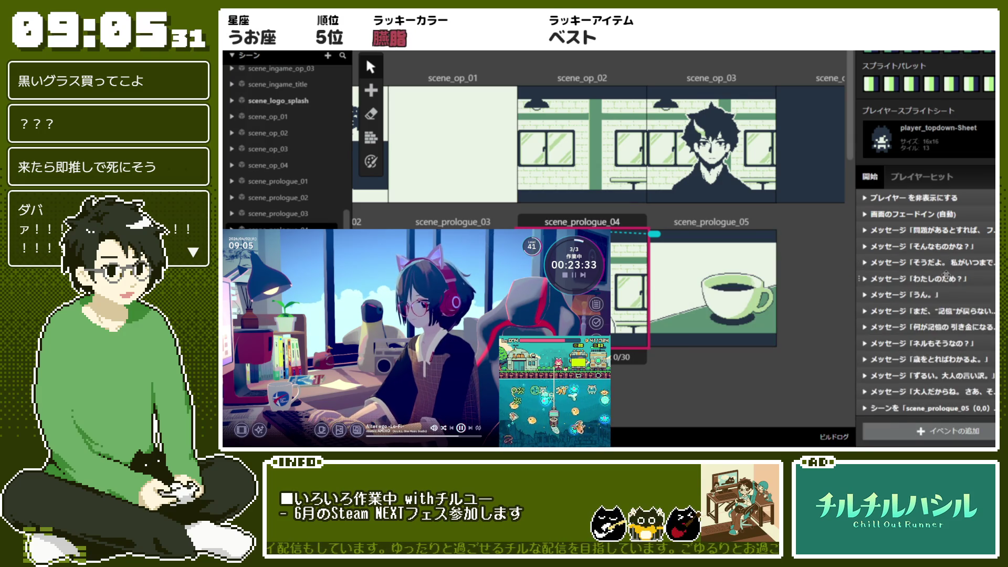
{"action": "left_click", "coordinate": [946, 277]}
{"action": "left_click", "coordinate": [924, 333]}
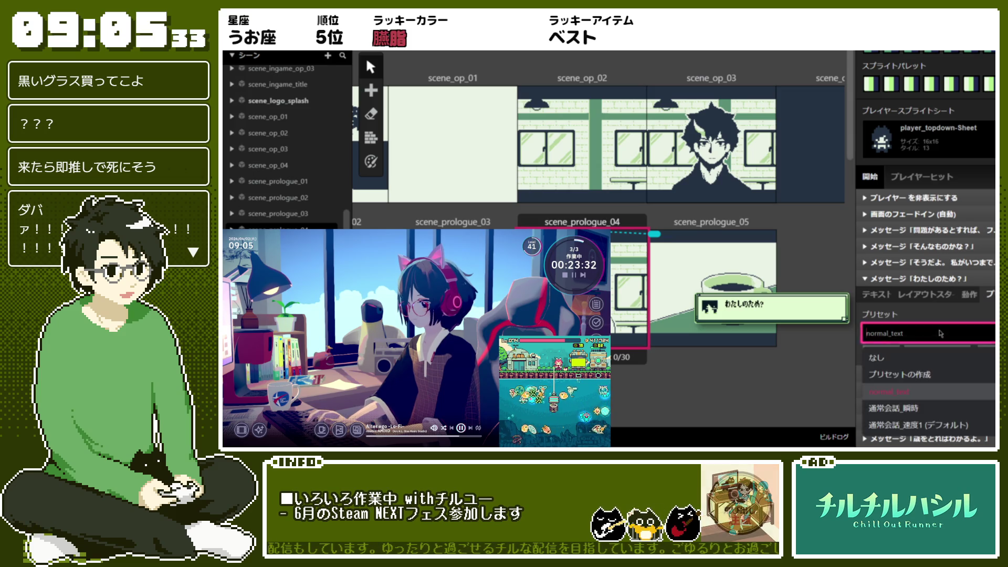
{"action": "left_click", "coordinate": [908, 430]}
{"action": "left_click", "coordinate": [931, 279]}
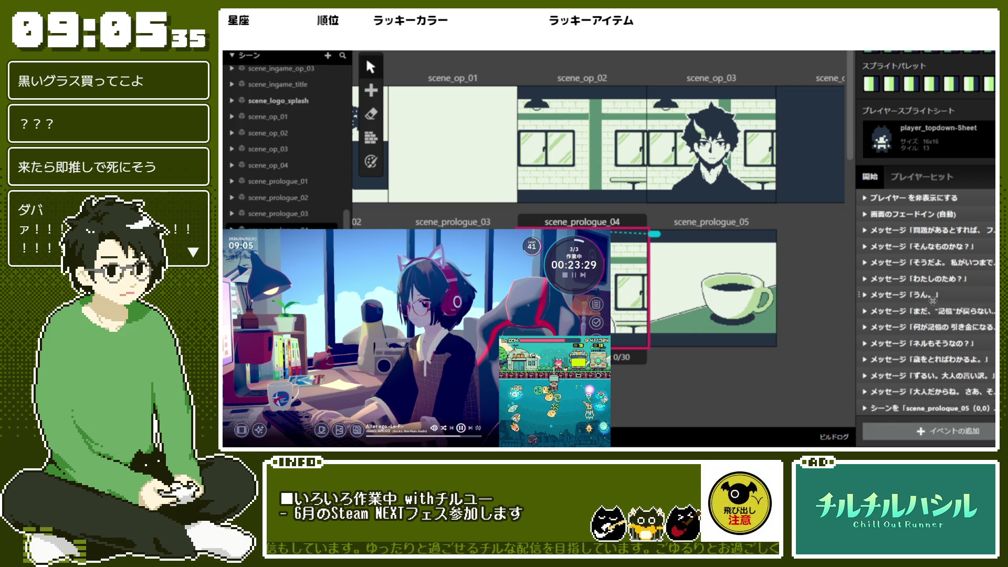
Step: Expand the うん。 message and the following memory line for editing
{"action": "left_click", "coordinate": [932, 298]}
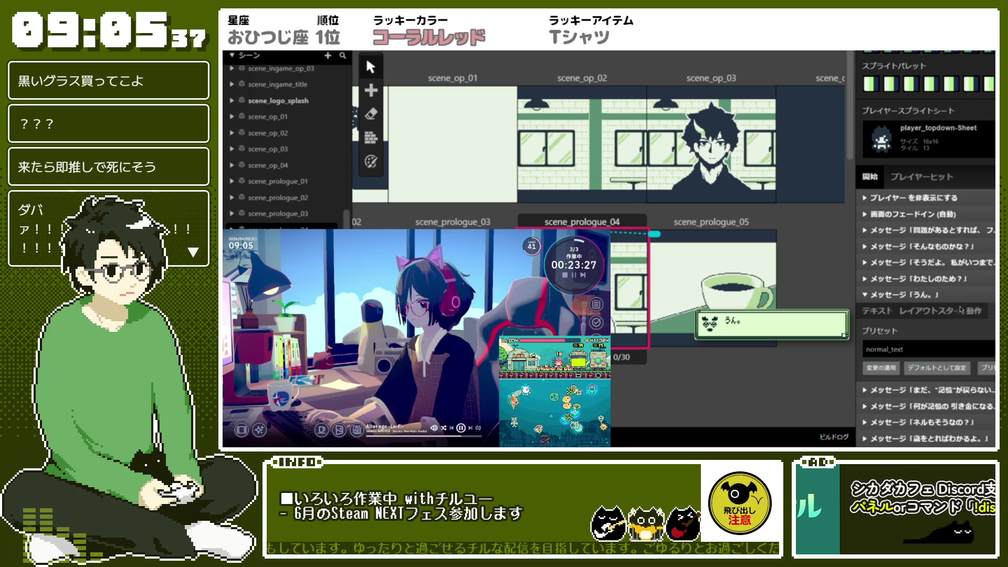
{"action": "left_click", "coordinate": [937, 295]}
{"action": "left_click", "coordinate": [929, 295]}
{"action": "left_click", "coordinate": [924, 390]}
{"action": "scroll", "coordinate": [904, 264], "scroll_direction": "down", "scroll_amount": 2}
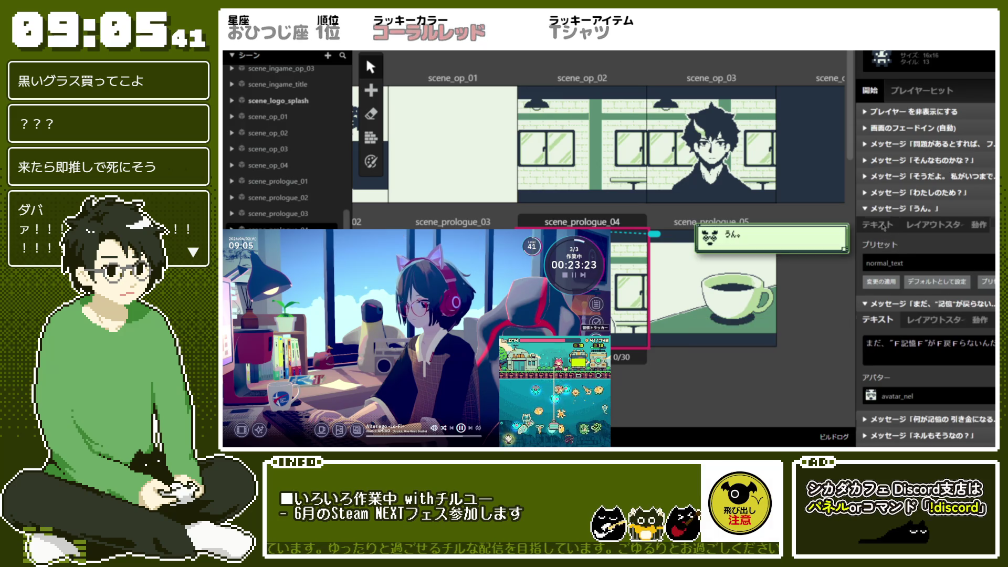
{"action": "scroll", "coordinate": [939, 310], "scroll_direction": "down", "scroll_amount": 2}
{"action": "left_click", "coordinate": [967, 349]}
Step: Move 「まだ、“記憶”が戻らないんだろう？」 into a second box of 「うん。」 and delete the emptied event
{"action": "left_click", "coordinate": [970, 316]}
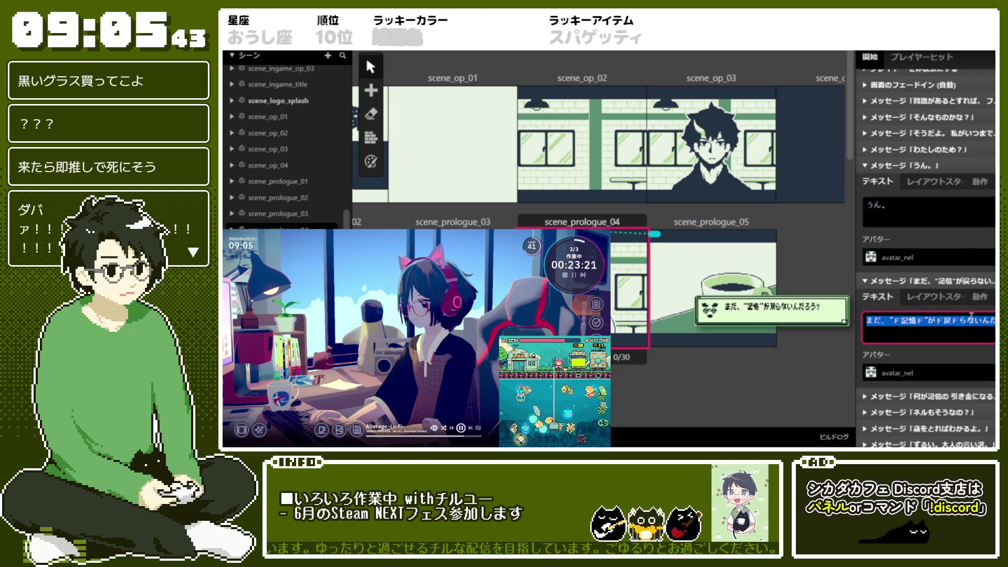
{"action": "key", "text": "ctrl+x"}
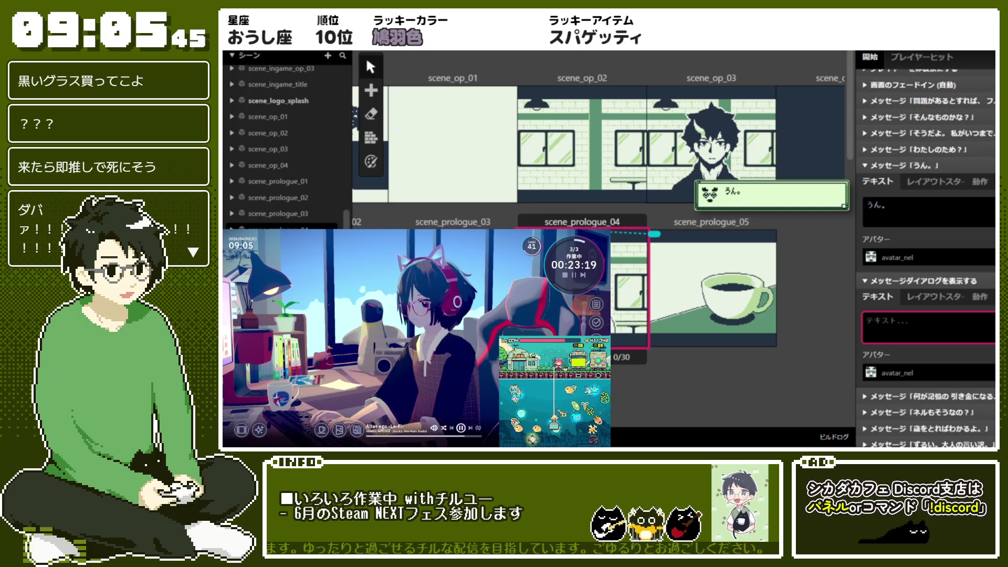
{"action": "left_click", "coordinate": [957, 248]}
{"action": "key", "text": "ctrl+v"}
{"action": "right_click", "coordinate": [930, 325]}
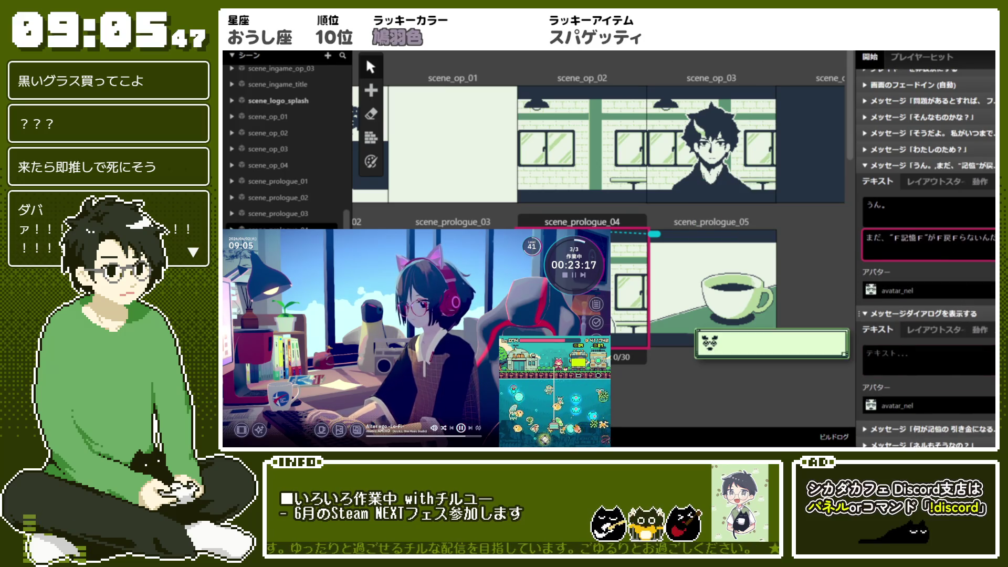
{"action": "left_click", "coordinate": [965, 428]}
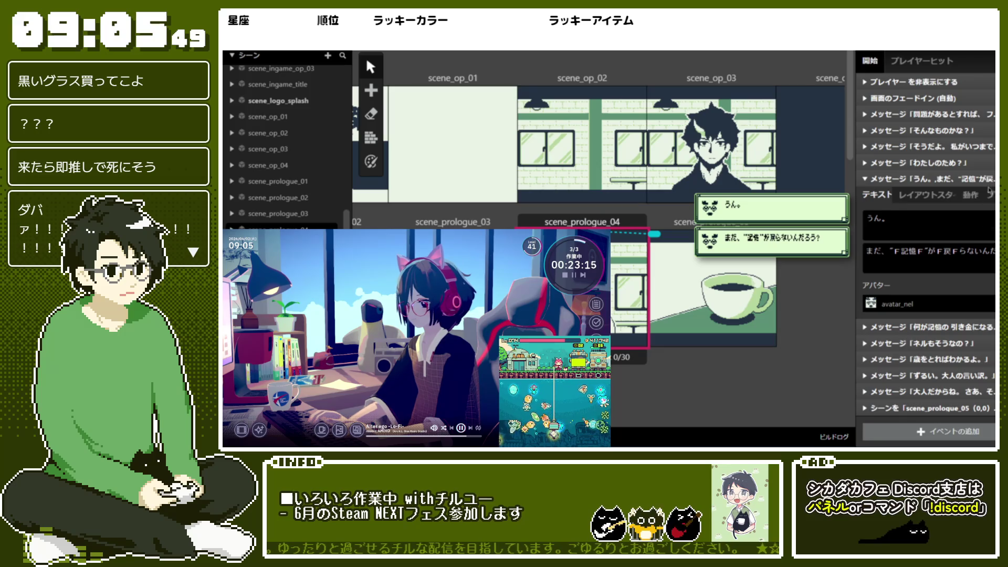
Step: Apply 通常会話_速度1 to the merged うん。 message and the next memory-triggers message
{"action": "scroll", "coordinate": [929, 263], "scroll_direction": "up", "scroll_amount": 2}
{"action": "left_click", "coordinate": [924, 286]}
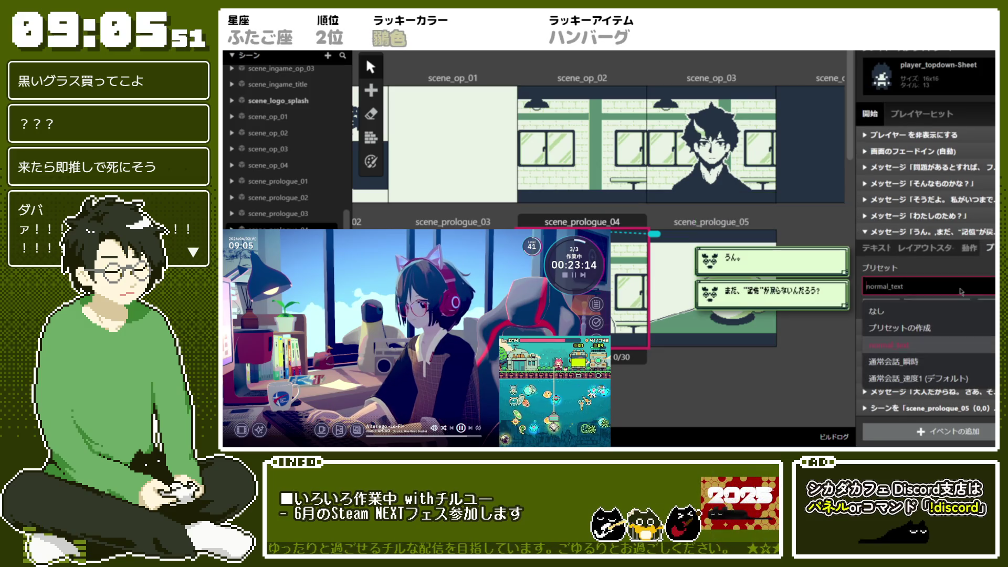
{"action": "left_click", "coordinate": [932, 384]}
{"action": "left_click", "coordinate": [924, 232]}
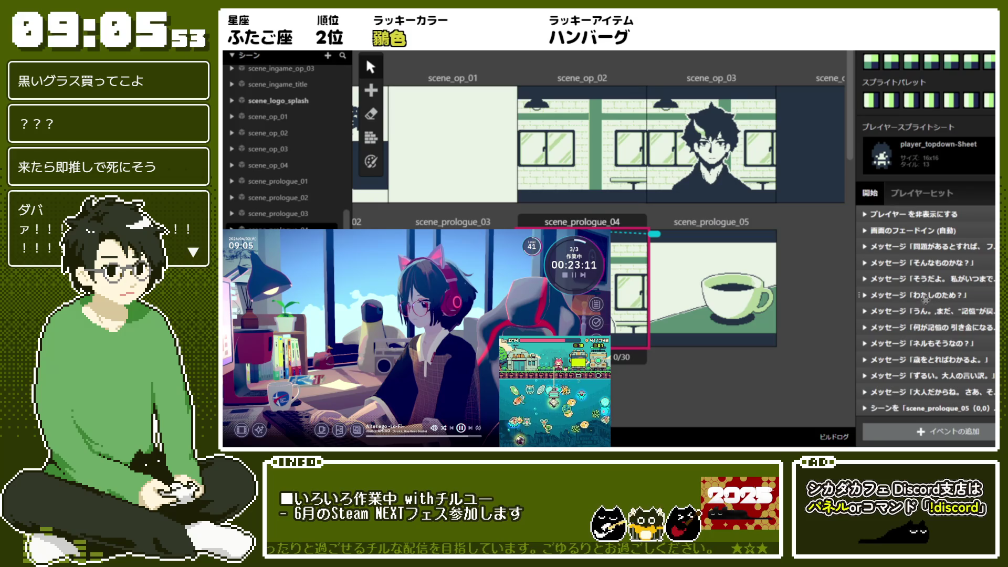
{"action": "left_click", "coordinate": [924, 327]}
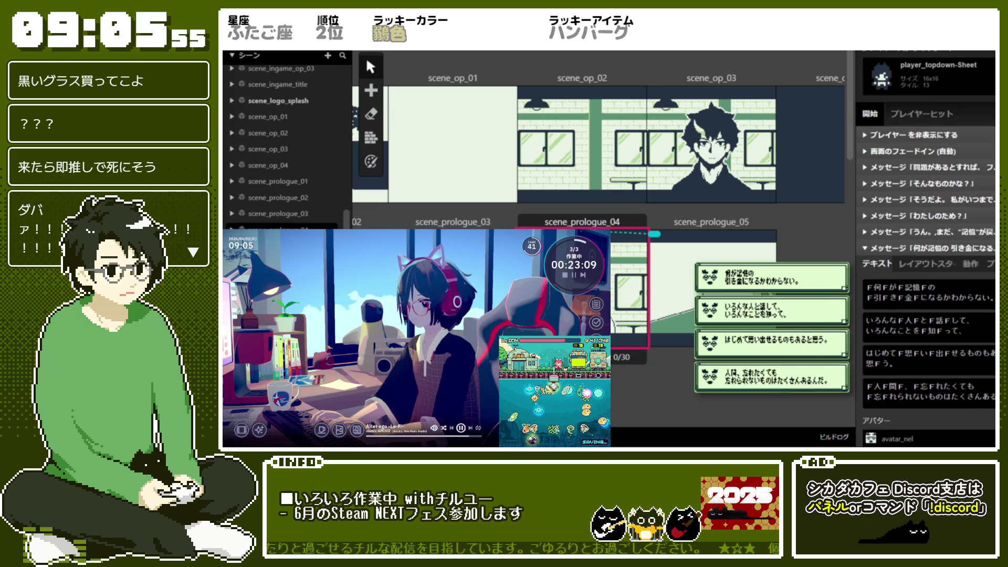
{"action": "left_click", "coordinate": [991, 299]}
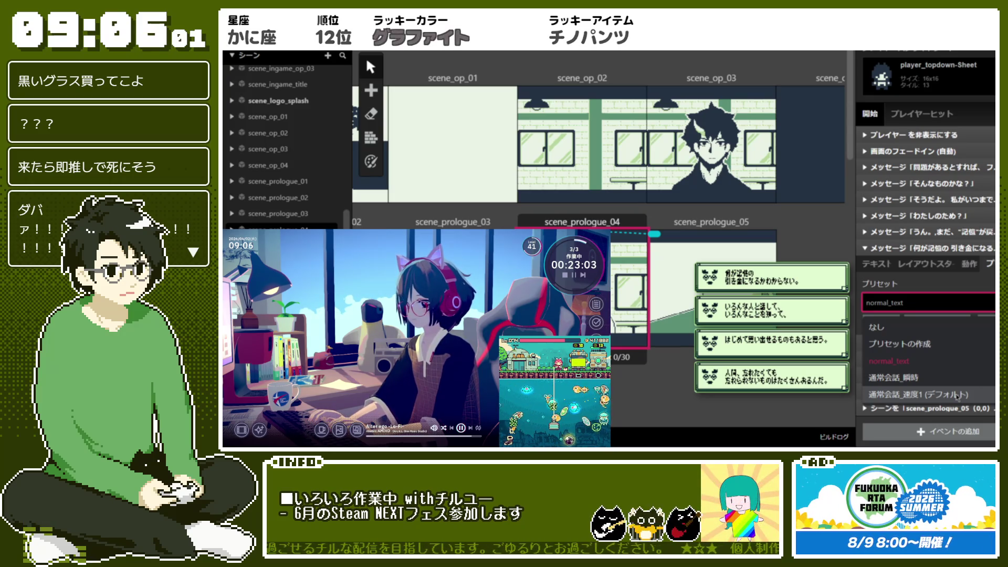
{"action": "left_click", "coordinate": [957, 396]}
{"action": "left_click", "coordinate": [896, 249]}
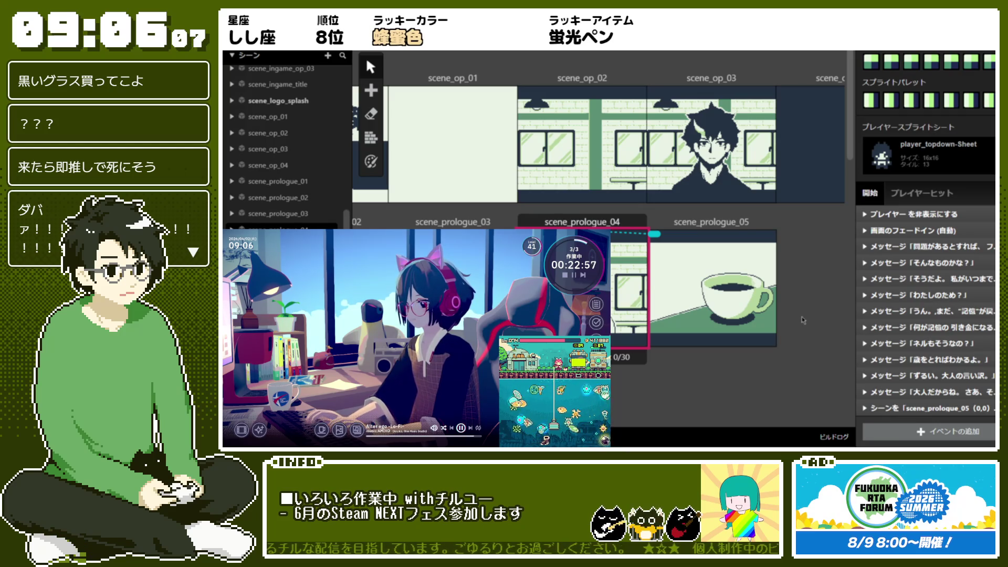
{"action": "right_click", "coordinate": [945, 309]}
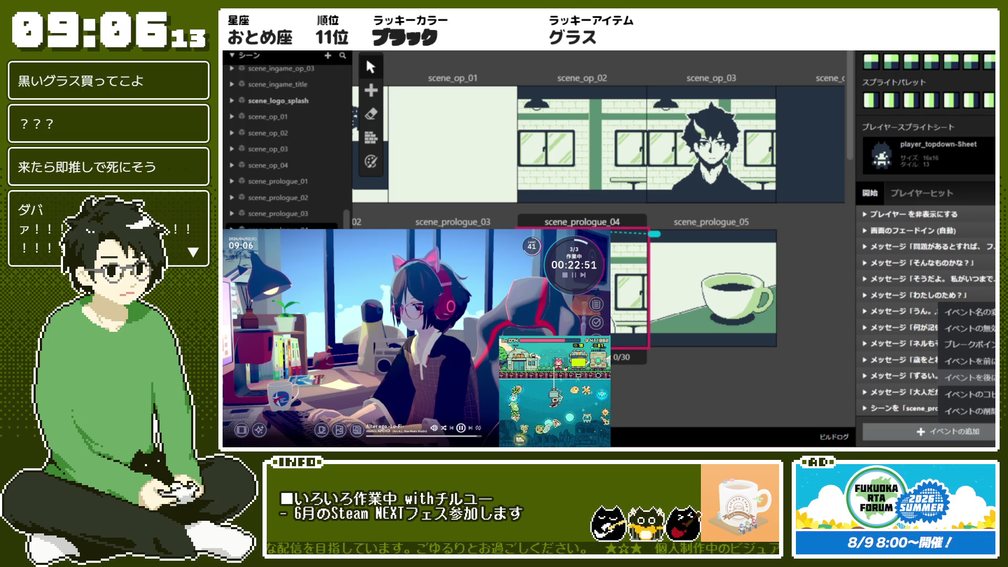
Step: Add a new show-message event and type 'フリは、記憶がない状態で…' as its first line
{"action": "left_click", "coordinate": [966, 377]}
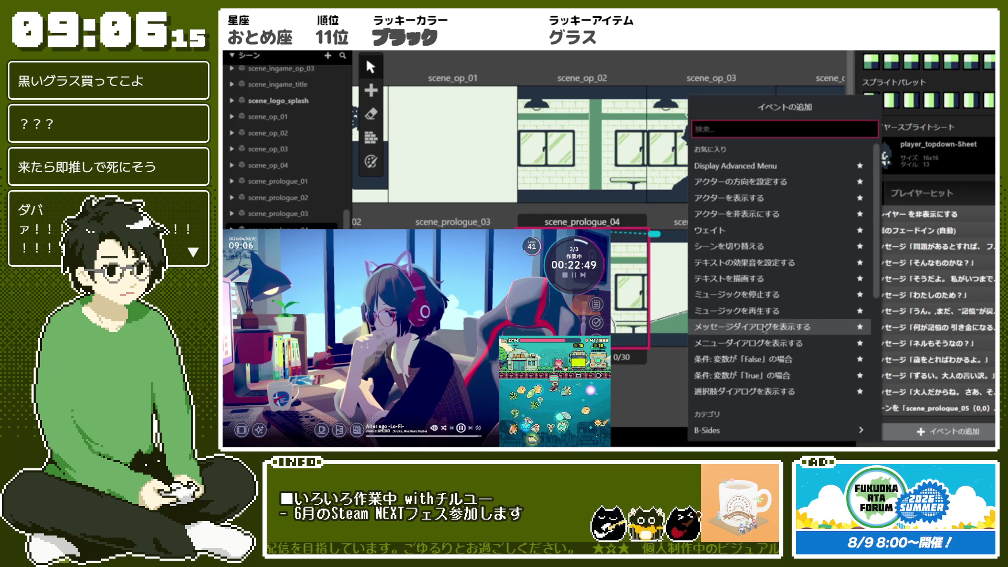
{"action": "left_click", "coordinate": [765, 327]}
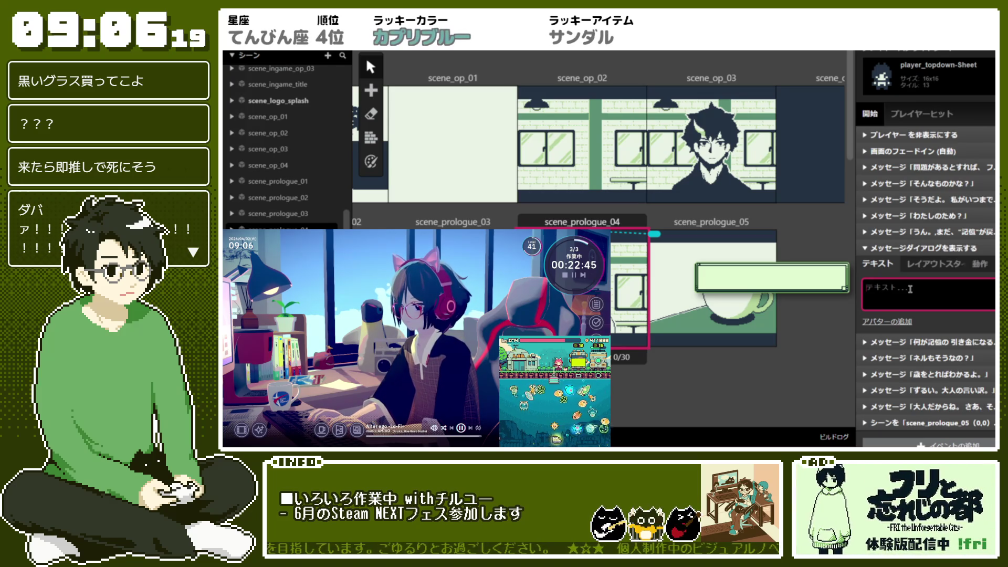
{"action": "type", "text": "h"}
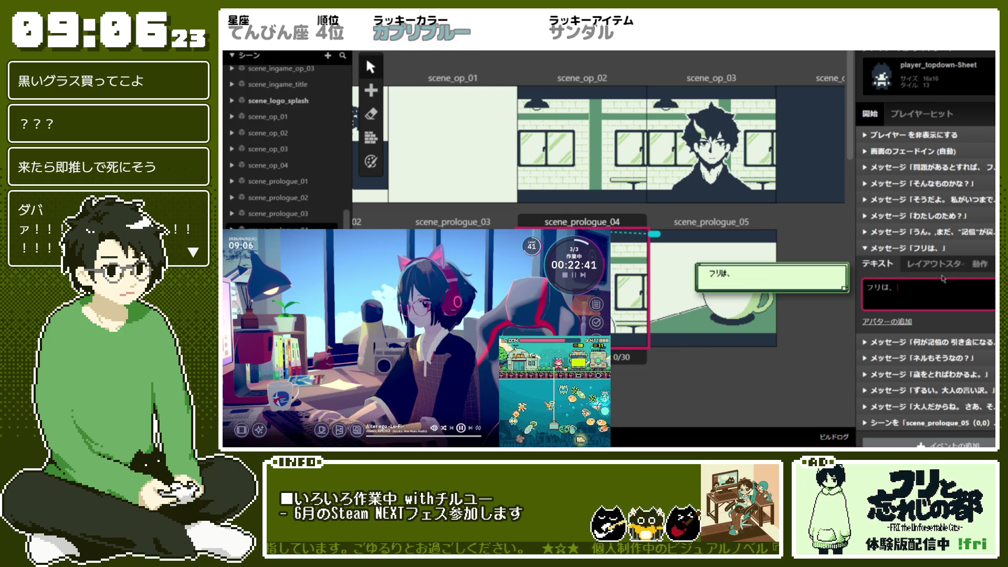
{"action": "type", "text": "記憶"}
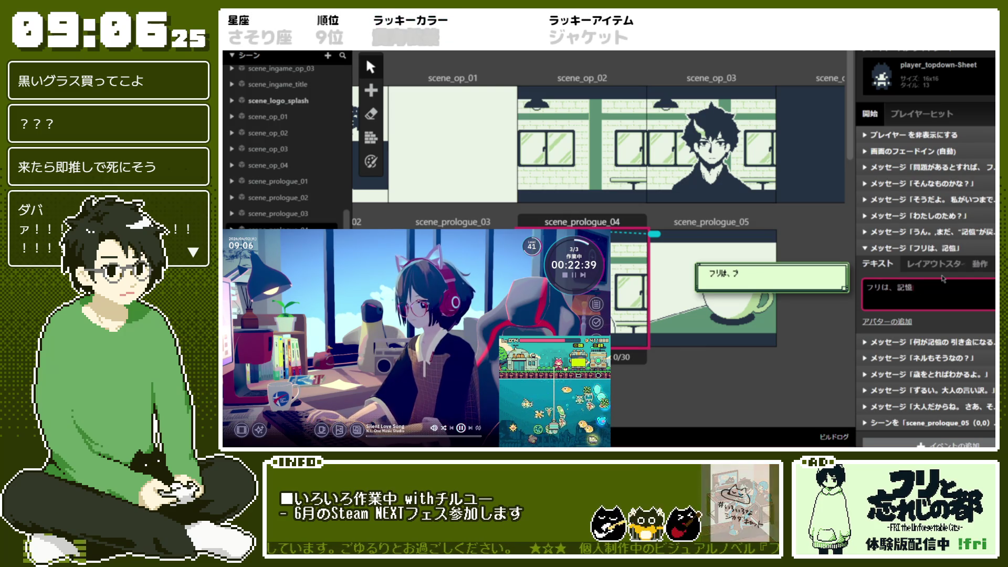
{"action": "type", "text": "がない"}
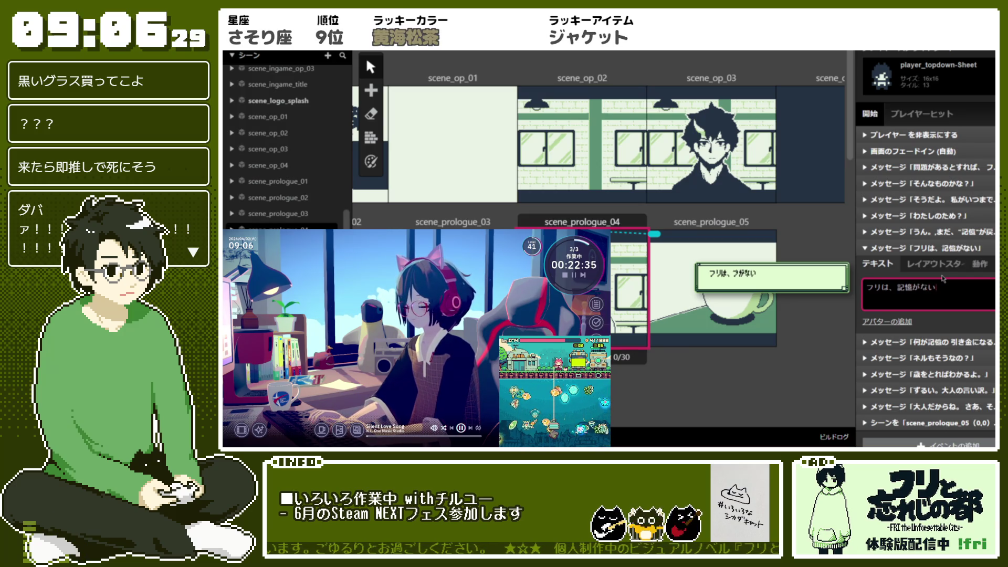
{"action": "type", "text": "状態で"}
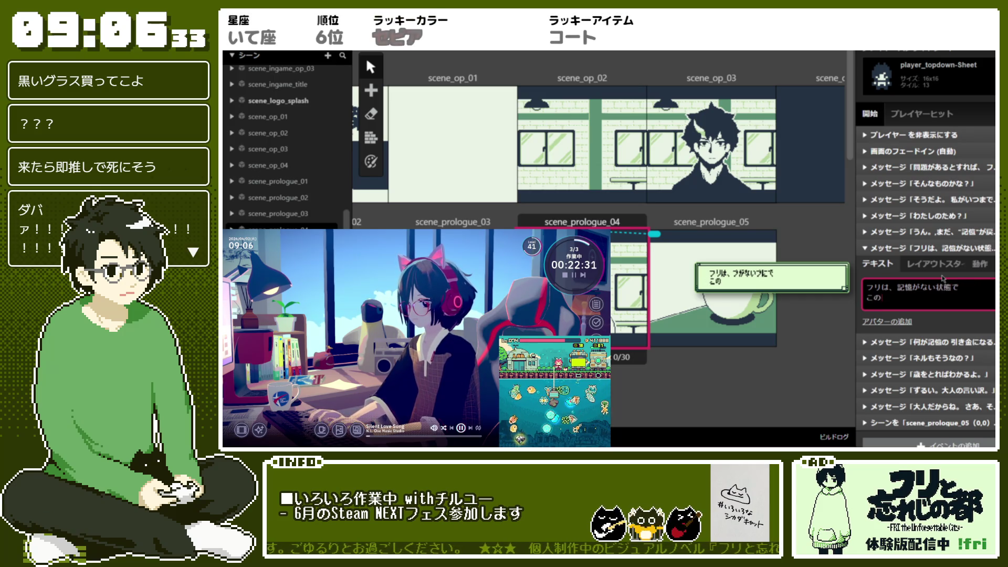
{"action": "type", "text": "都市"}
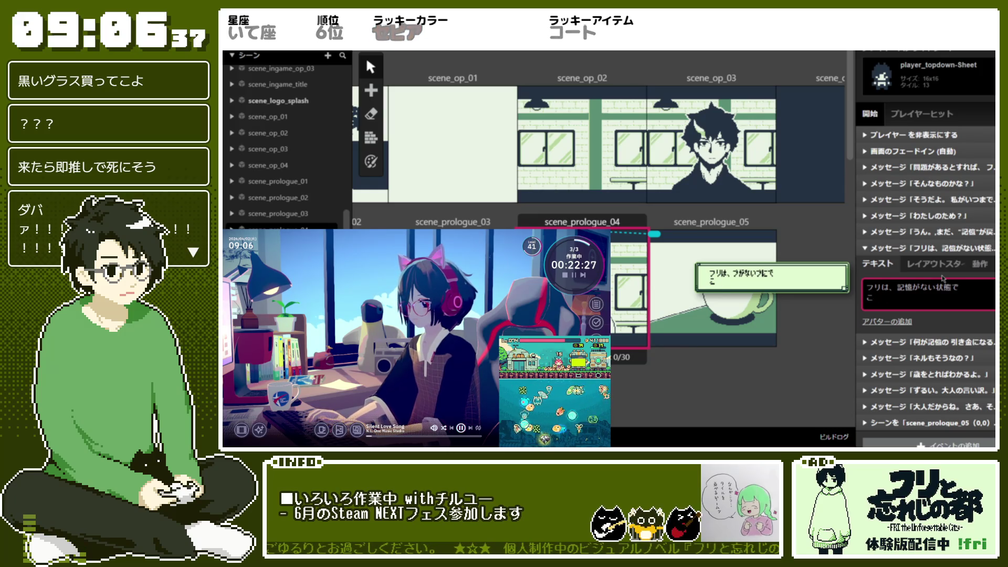
{"action": "type", "text": "こ"}
{"action": "type", "text": "まよいこんでいた。"}
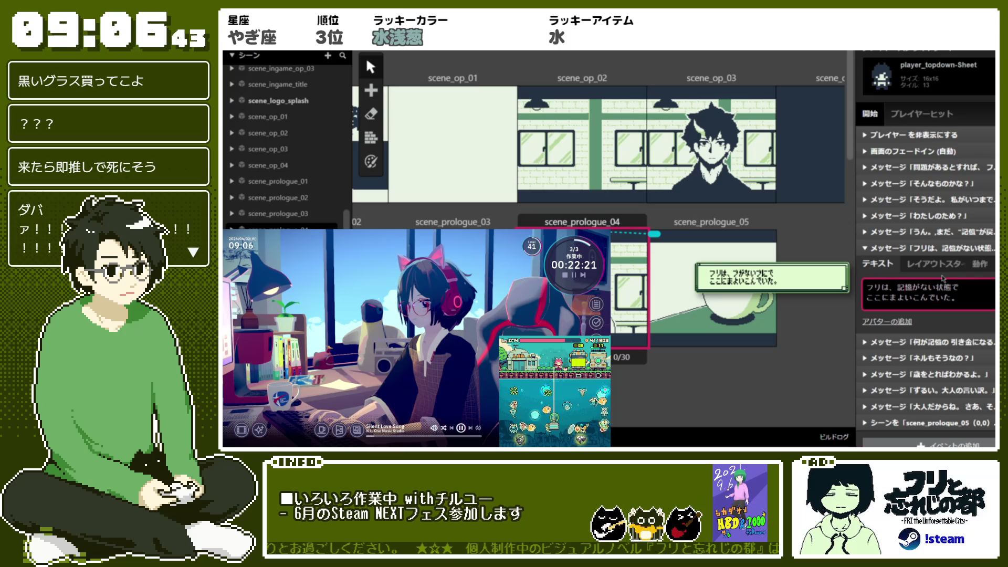
Step: Wrap 記憶がない in !f FRI font tags so it shows in the alternate font
{"action": "left_click", "coordinate": [892, 232]}
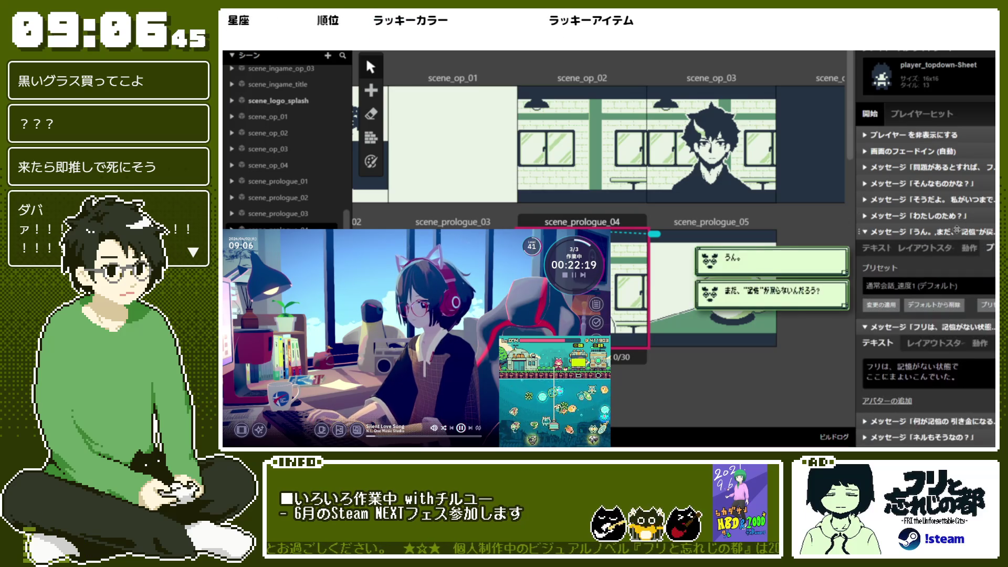
{"action": "scroll", "coordinate": [888, 220], "scroll_direction": "down", "scroll_amount": 1}
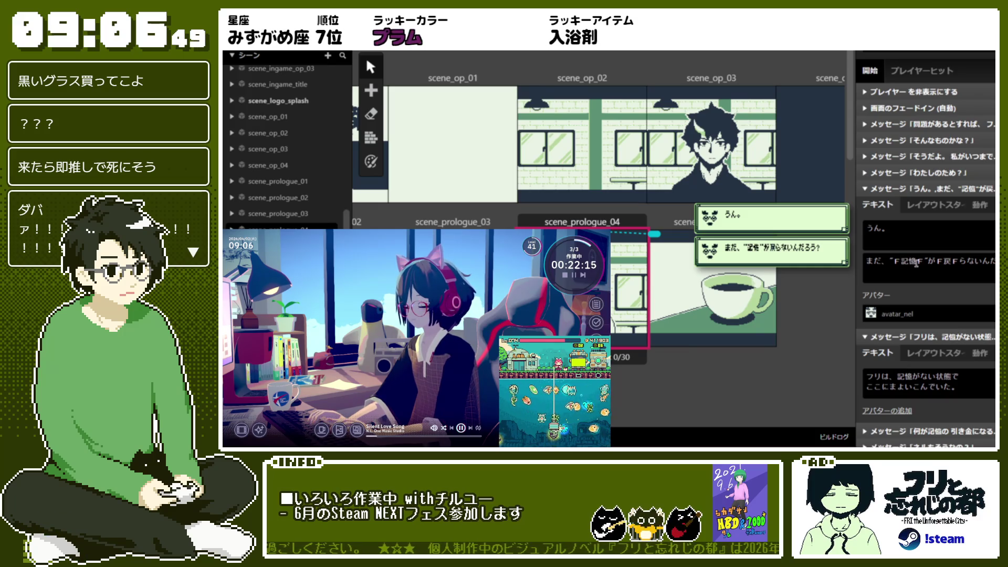
{"action": "left_click", "coordinate": [924, 382]}
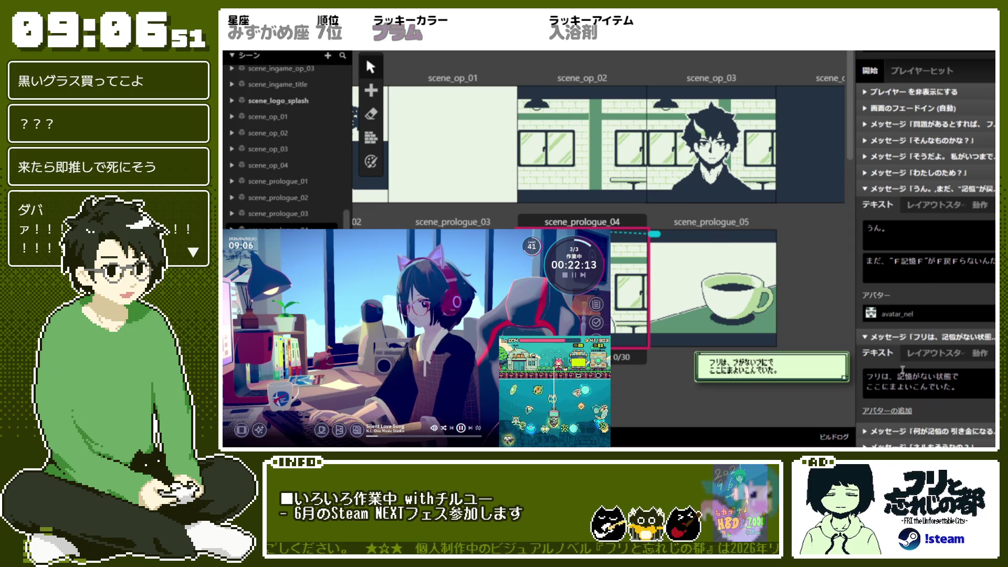
{"action": "type", "text": "!f"}
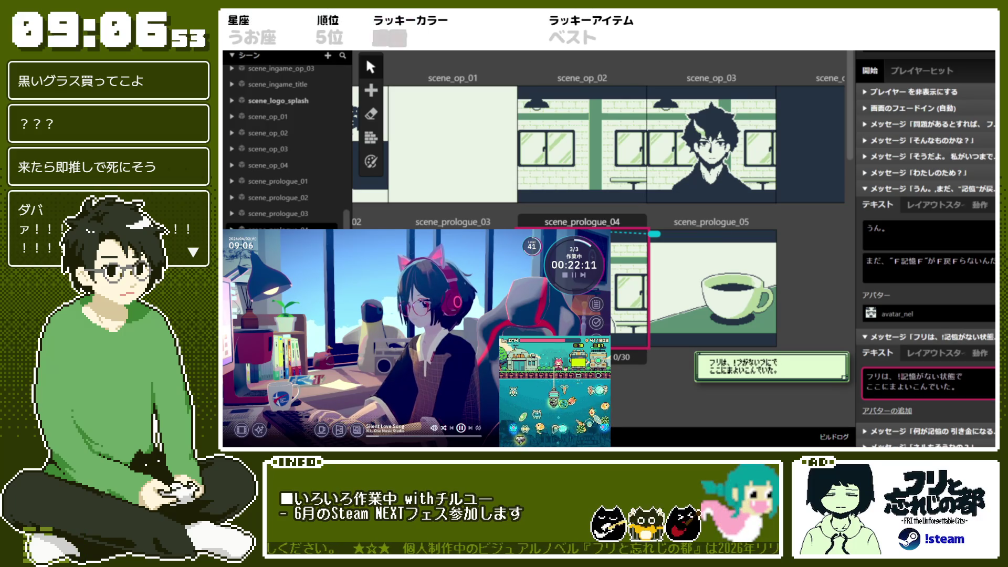
{"action": "key", "text": "Down"}
{"action": "key", "text": "Down"}
{"action": "key", "text": "Return"}
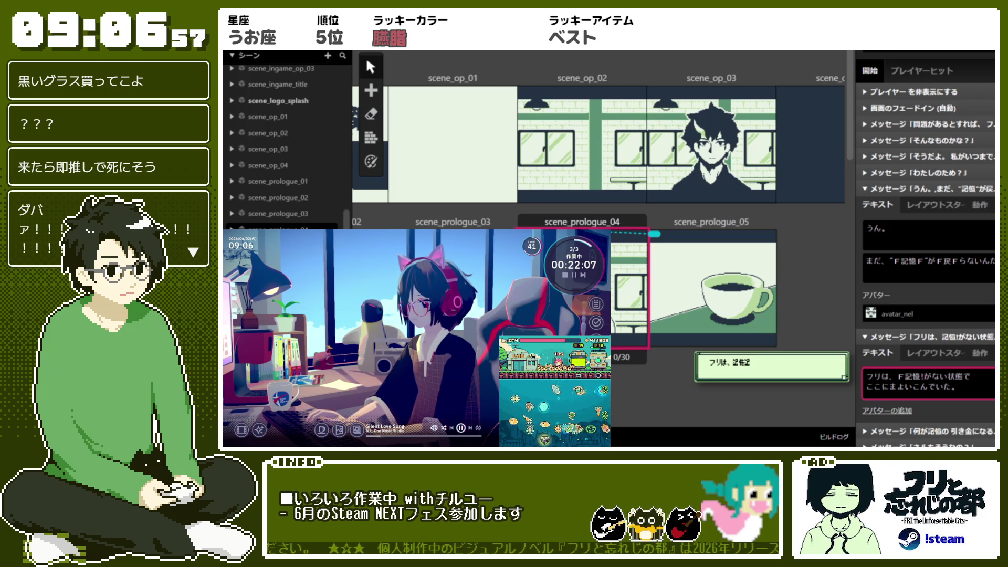
{"action": "key", "text": "ctrl+v"}
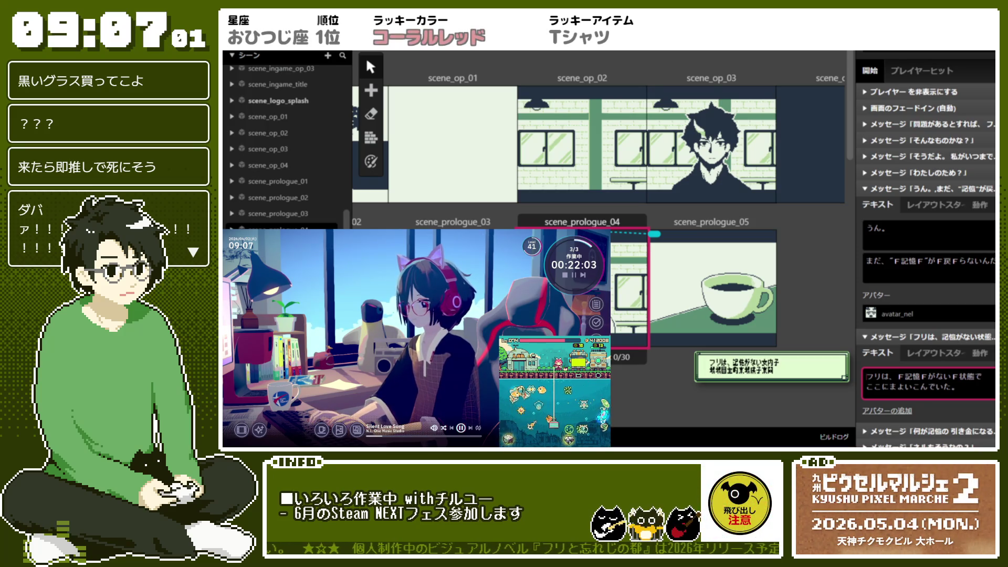
{"action": "type", "text": "2"}
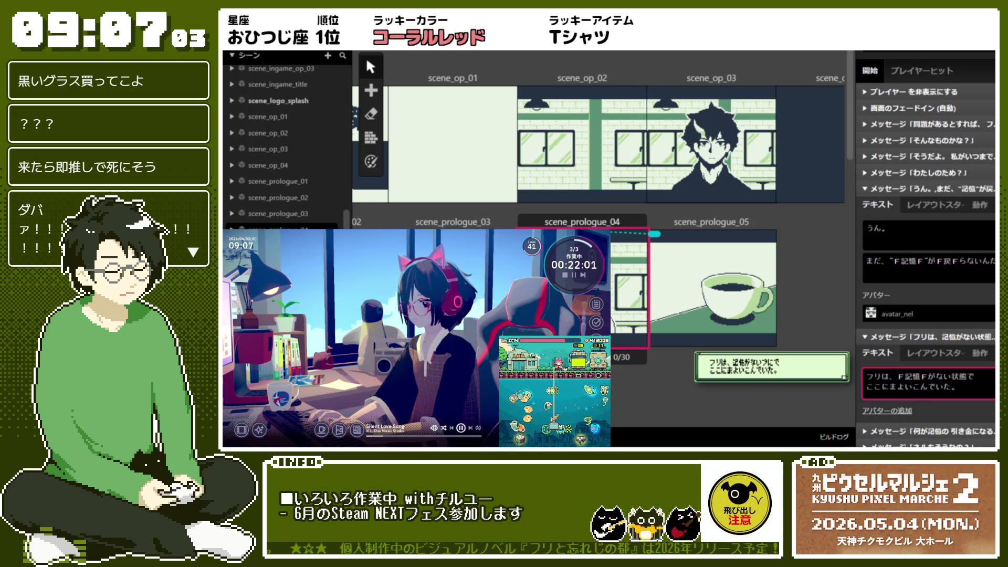
{"action": "key", "text": "ctrl+z"}
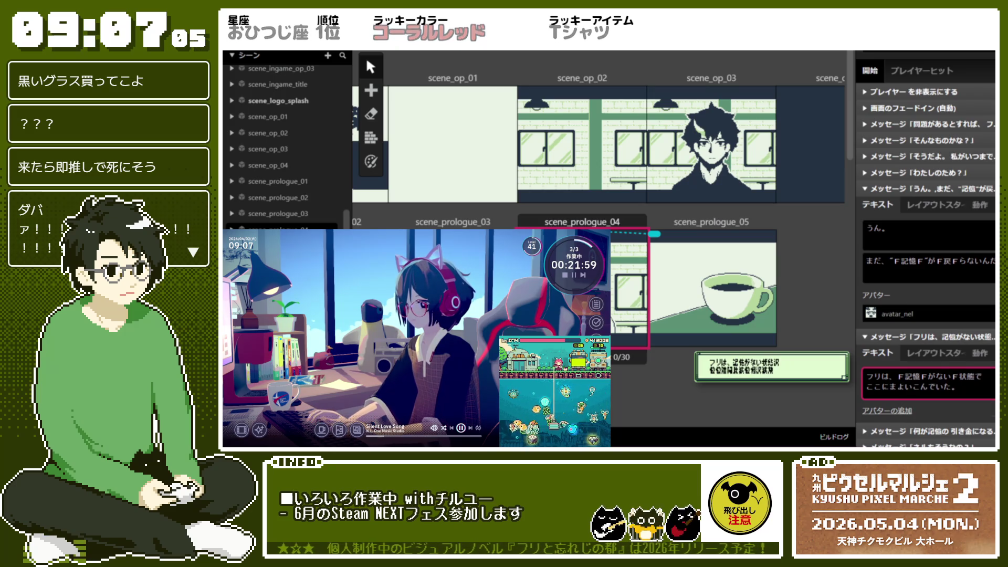
{"action": "key", "text": "ctrl+z"}
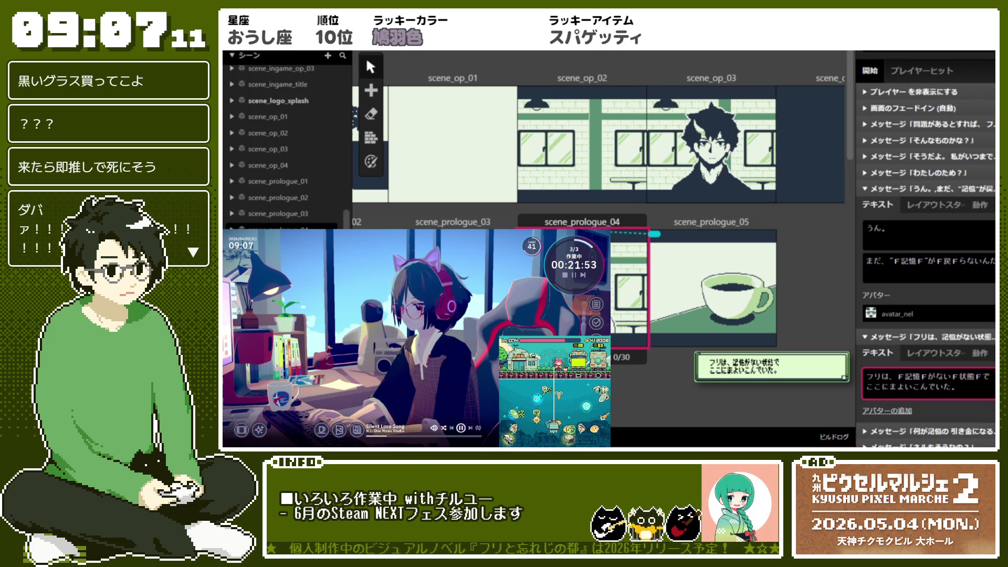
Step: Add a second text box reading 'ネルは、そんなフリをひろってくれたのだ。'
{"action": "key", "text": "Return"}
{"action": "type", "text": "ネルは"}
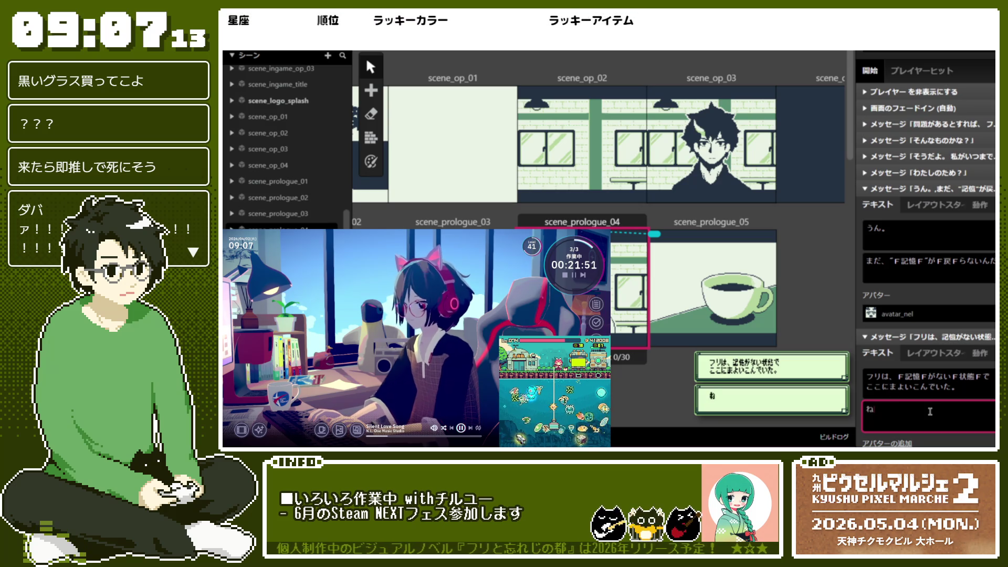
{"action": "type", "text": "、そんn"}
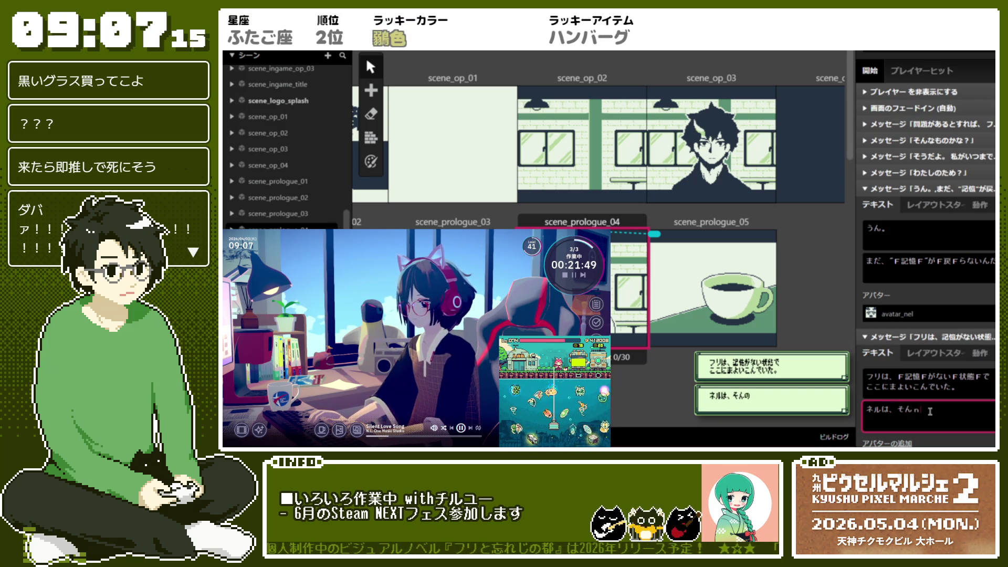
{"action": "key", "text": "BackSpace"}
{"action": "key", "text": "BackSpace"}
{"action": "key", "text": "BackSpace"}
{"action": "type", "text": "h"}
{"action": "key", "text": "Return"}
{"action": "type", "text": "ひろ"}
{"action": "type", "text": "uretanoda"}
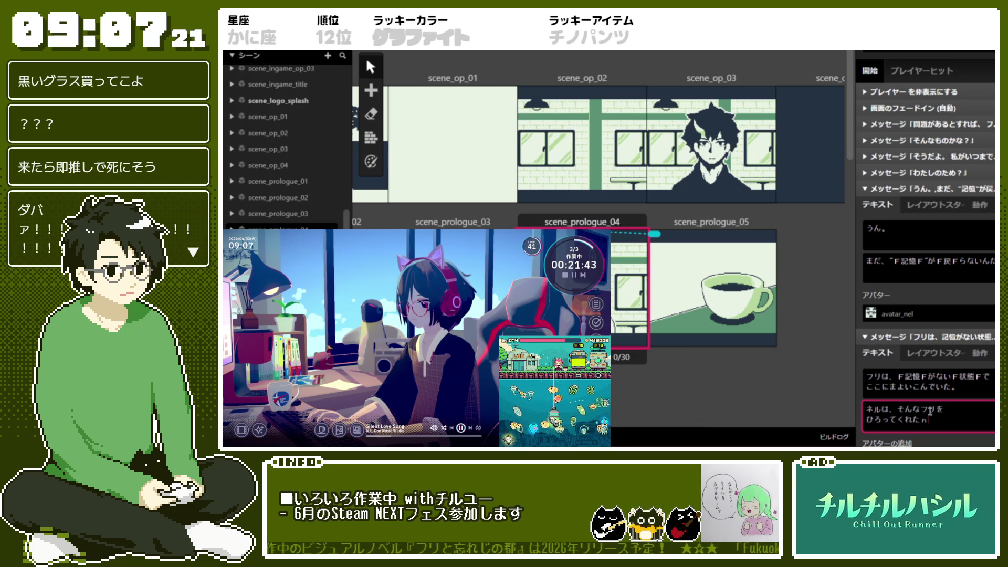
{"action": "type", "text": "."}
{"action": "key", "text": "Return"}
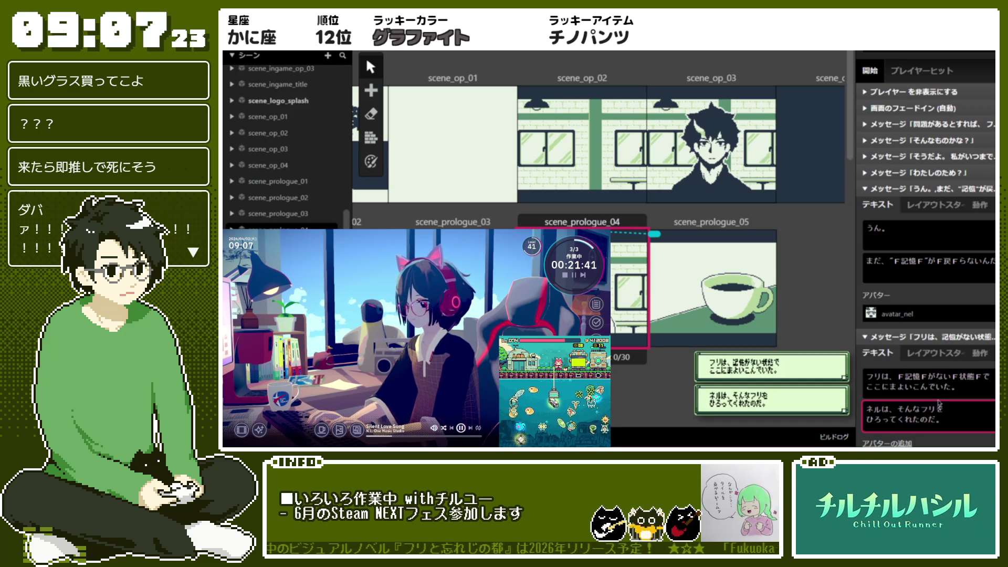
{"action": "left_click", "coordinate": [899, 385]}
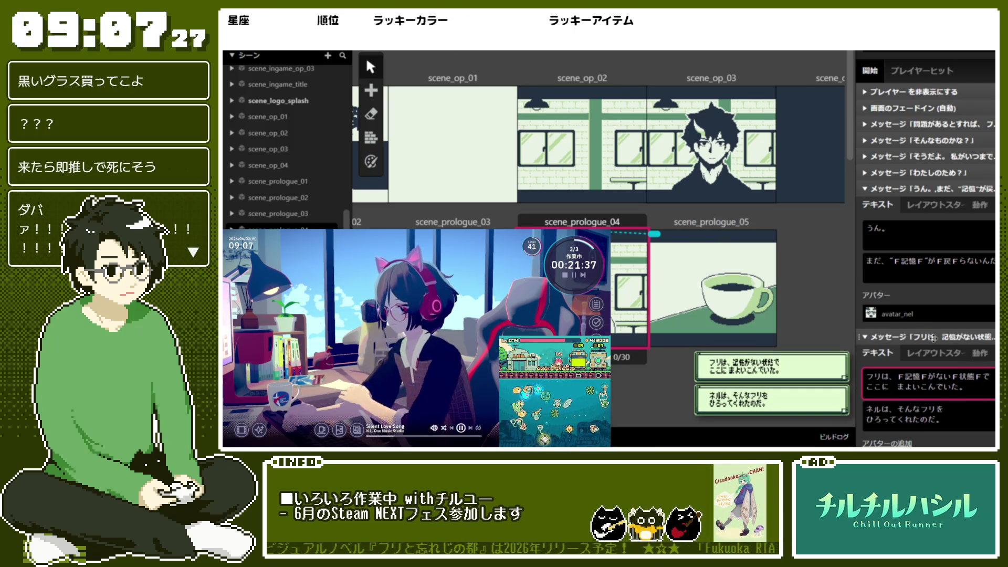
Step: Check the presets on the フリは, 何が記憶の引き金になる and ネルもそうなの？ messages
{"action": "left_click", "coordinate": [989, 353]}
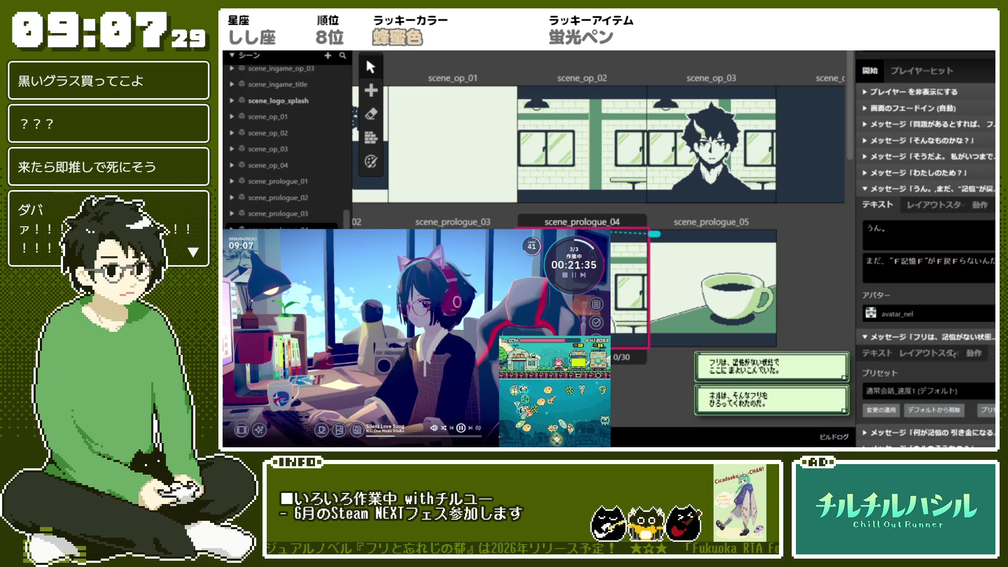
{"action": "left_click", "coordinate": [864, 336]}
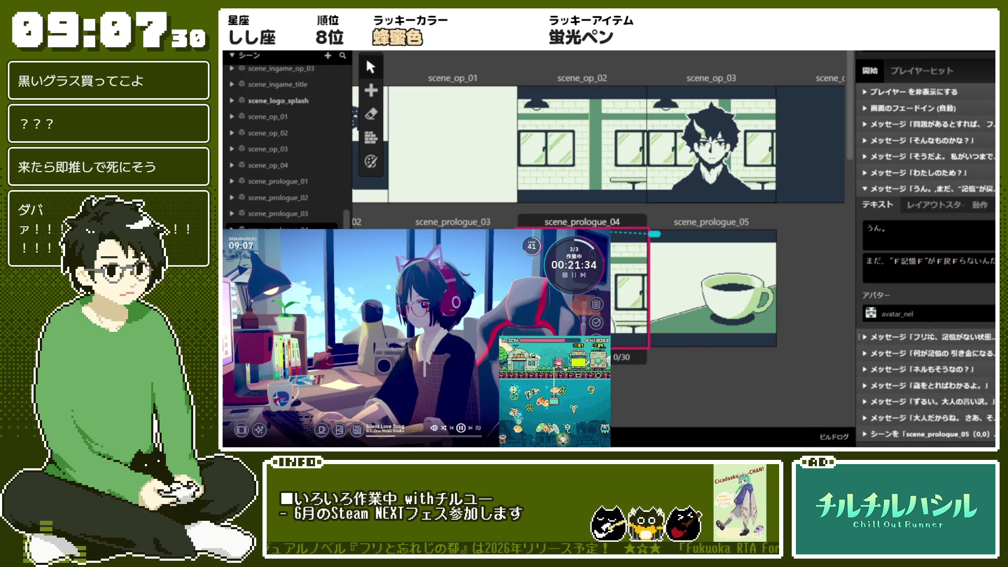
{"action": "left_click", "coordinate": [906, 189]}
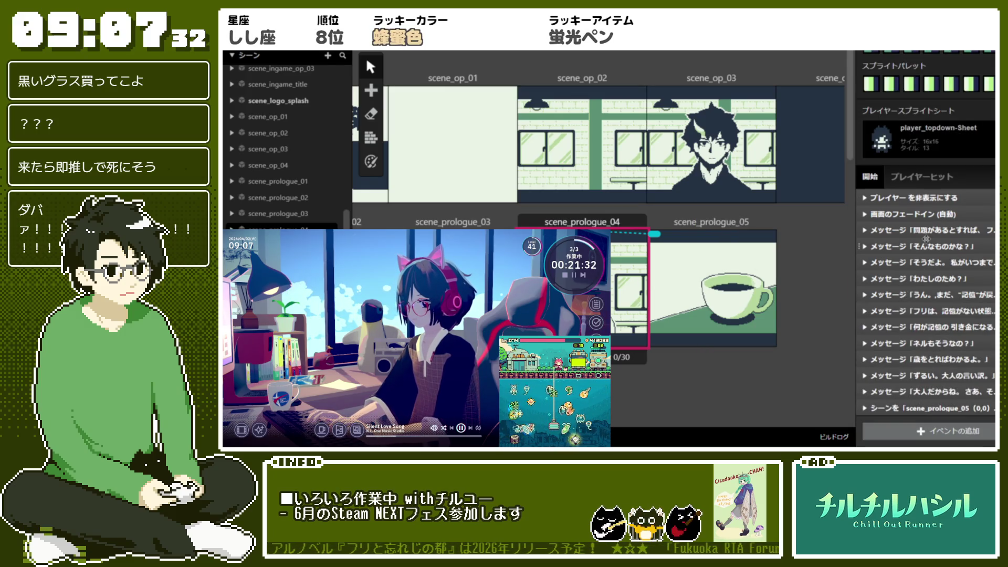
{"action": "left_click", "coordinate": [955, 327]}
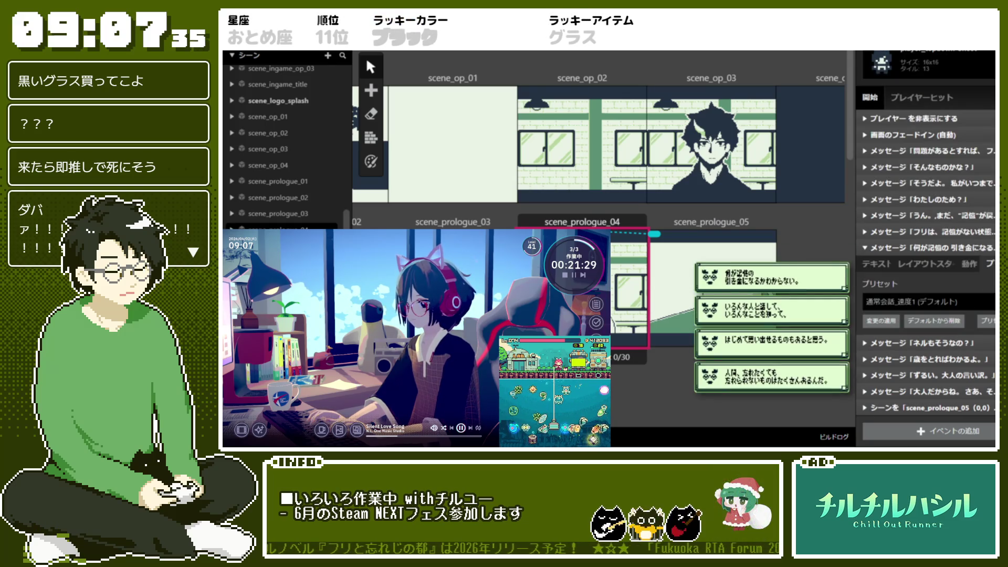
{"action": "left_click", "coordinate": [937, 343]}
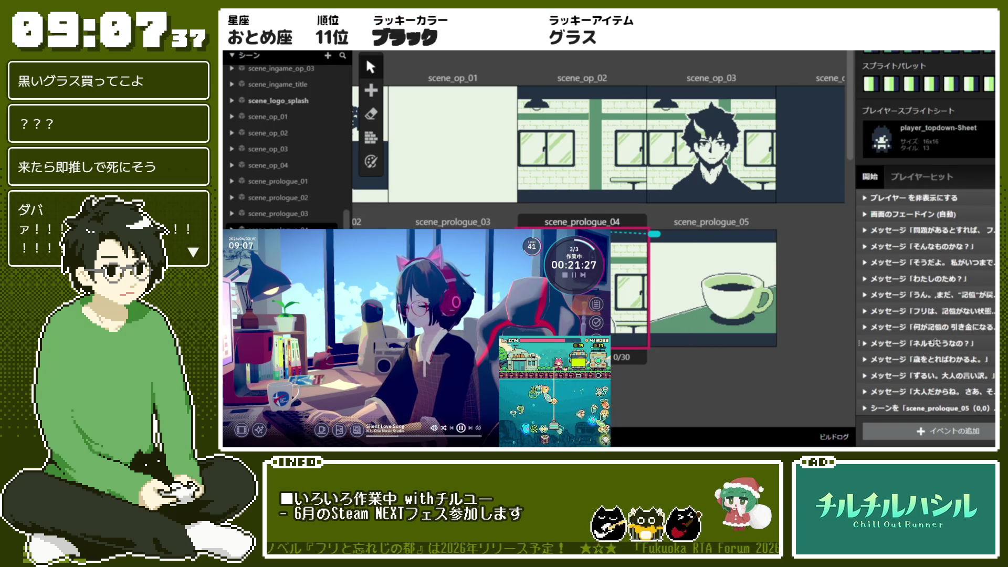
{"action": "left_click", "coordinate": [990, 261]}
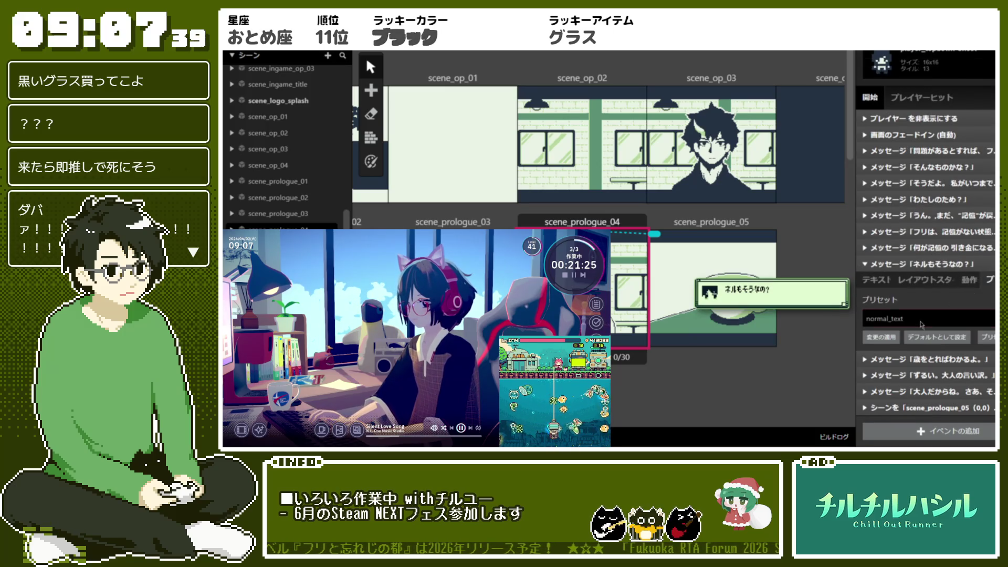
{"action": "left_click", "coordinate": [937, 303]}
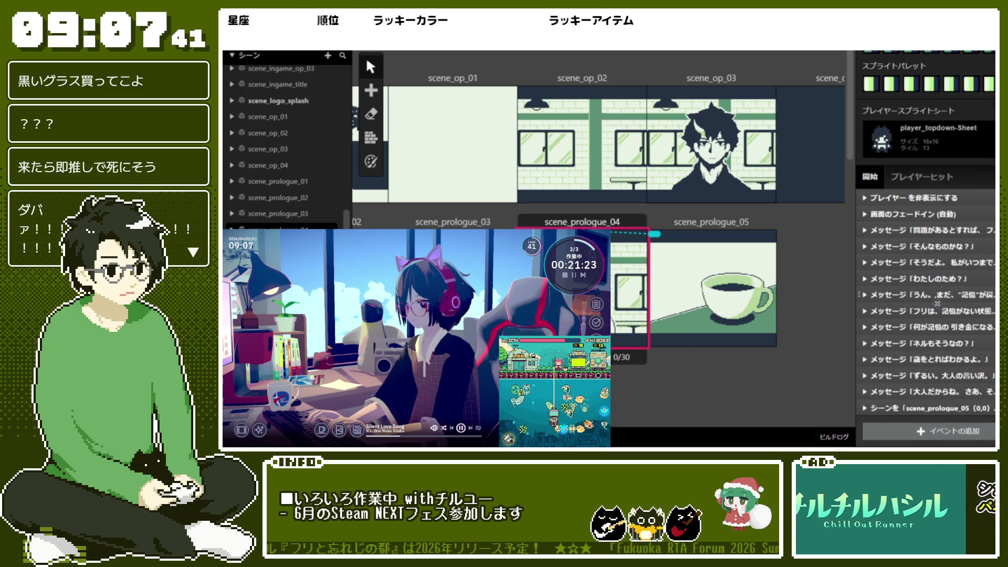
Step: Set the 歳をとればわかるよ。 and ずるい。大人の言い訳。 messages to the 通常会話_速度1 (デフォルト) preset
{"action": "left_click", "coordinate": [937, 359]}
{"action": "left_click", "coordinate": [960, 331]}
{"action": "left_click", "coordinate": [924, 426]}
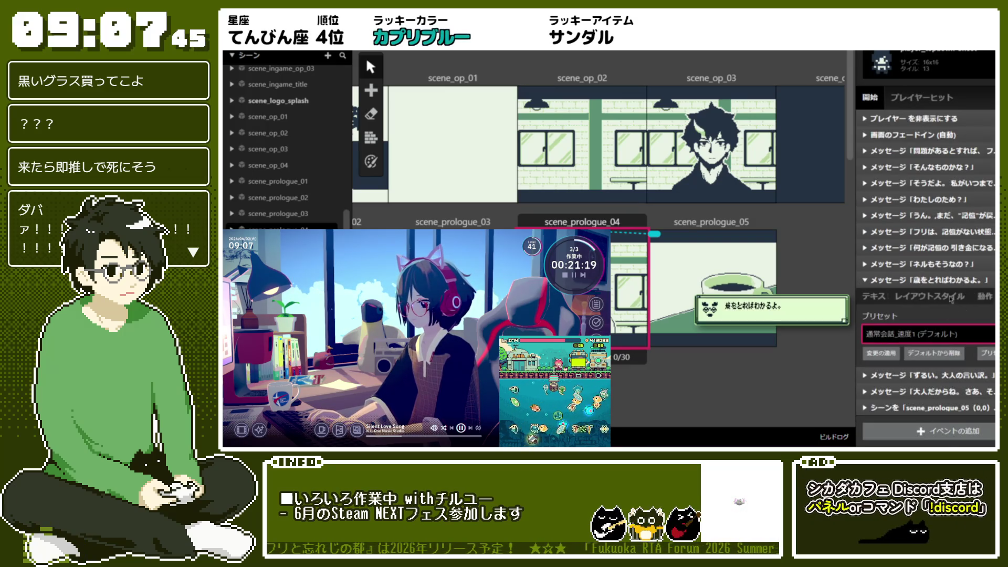
{"action": "left_click", "coordinate": [950, 281]}
{"action": "left_click", "coordinate": [957, 374]}
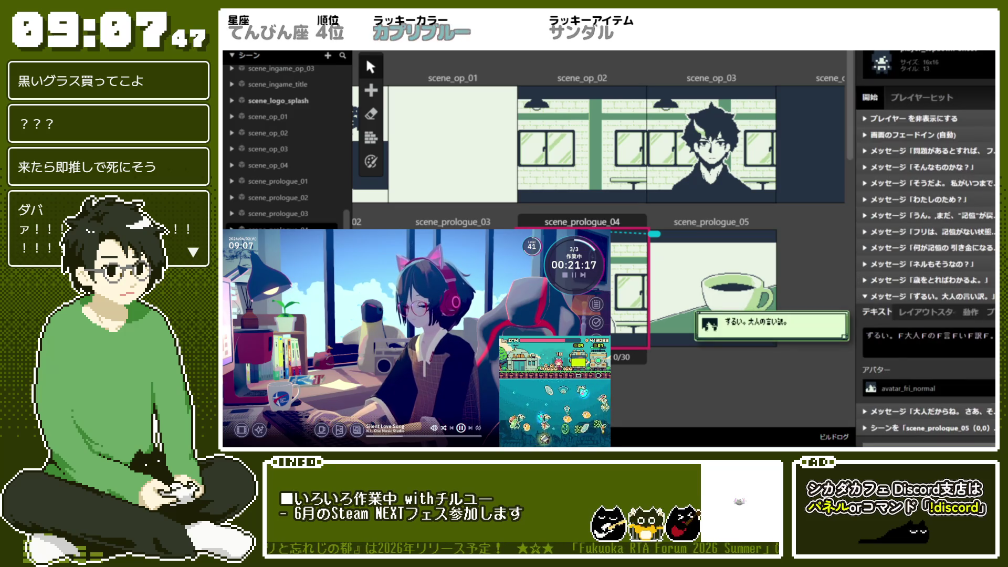
{"action": "left_click", "coordinate": [961, 382]}
{"action": "left_click", "coordinate": [929, 325]}
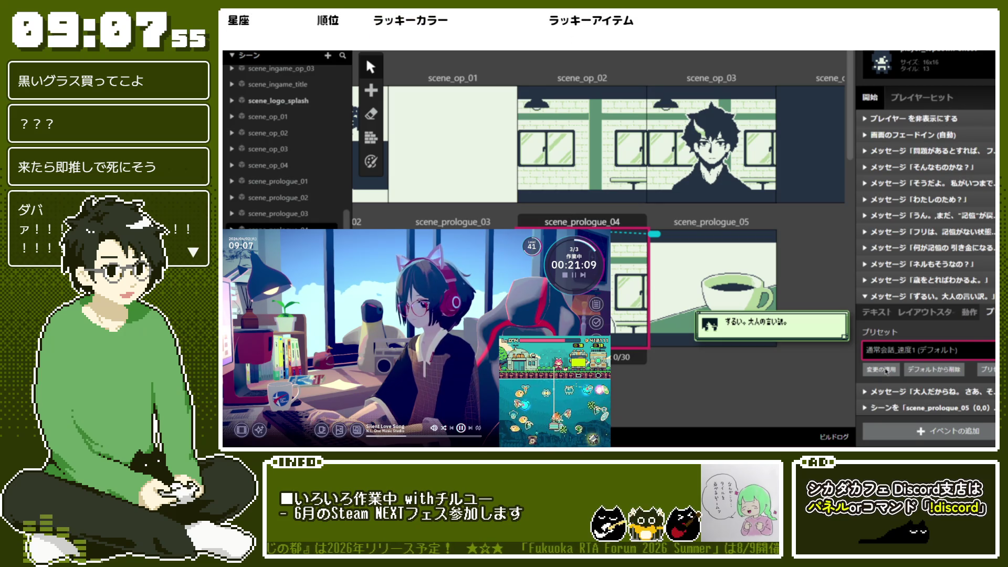
{"action": "left_click", "coordinate": [987, 369]}
Step: Cancel the new-preset save and recheck the 歳をとればわかるよ。 and ずるい。大人の言い訳。 messages
{"action": "scroll", "coordinate": [963, 355], "scroll_direction": "down", "scroll_amount": 1}
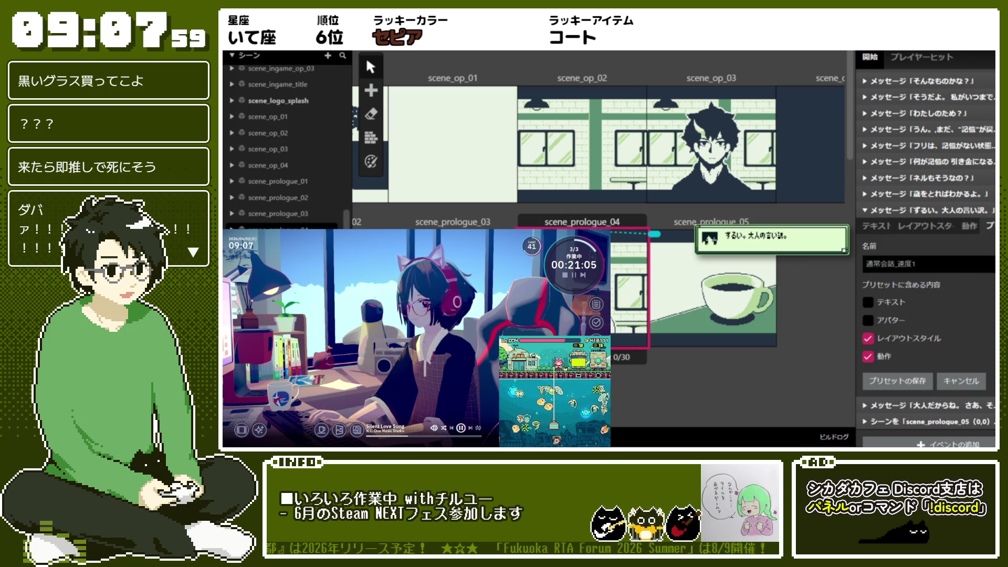
{"action": "key", "text": "Return"}
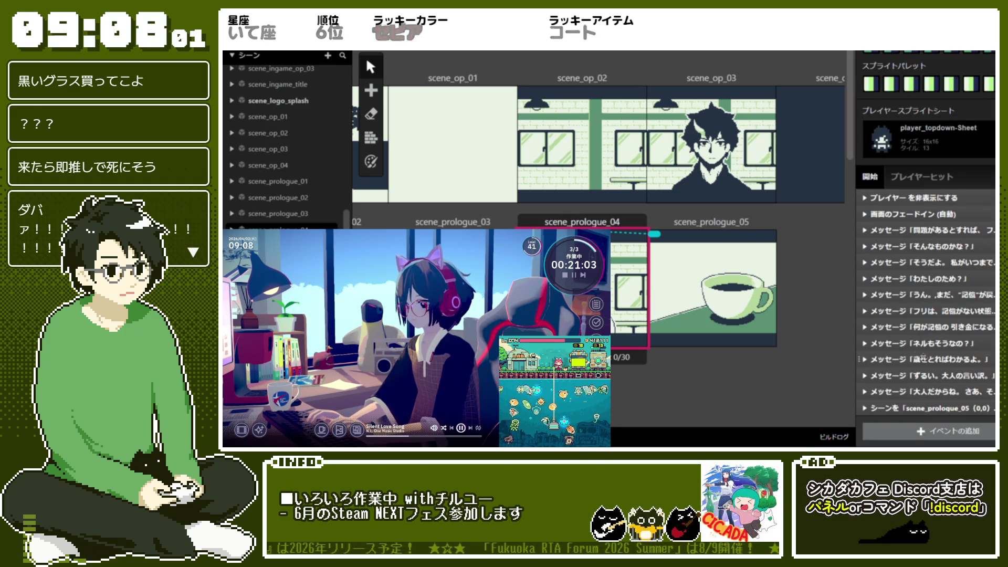
{"action": "left_click", "coordinate": [924, 359]}
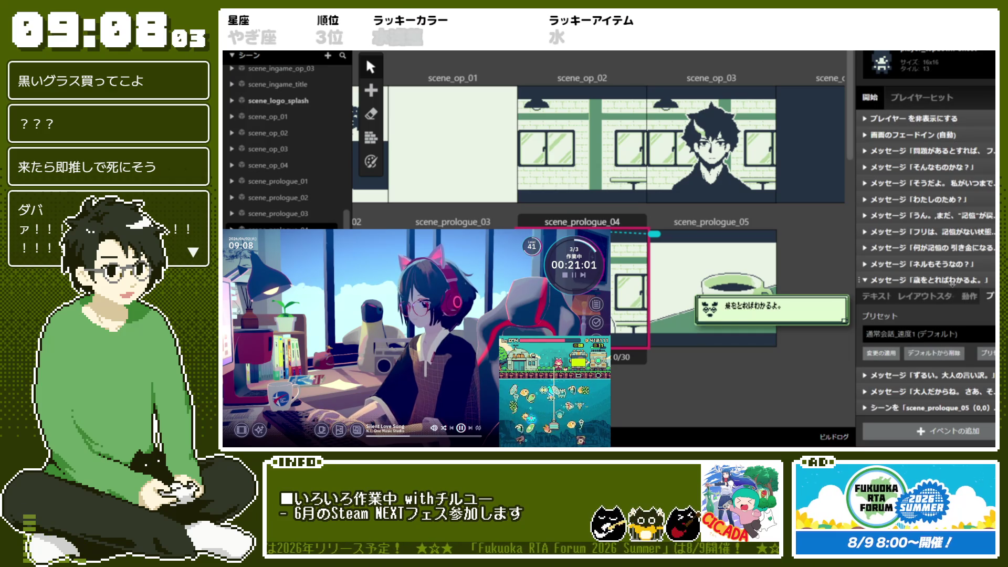
{"action": "left_click", "coordinate": [952, 281]}
{"action": "left_click", "coordinate": [922, 375]}
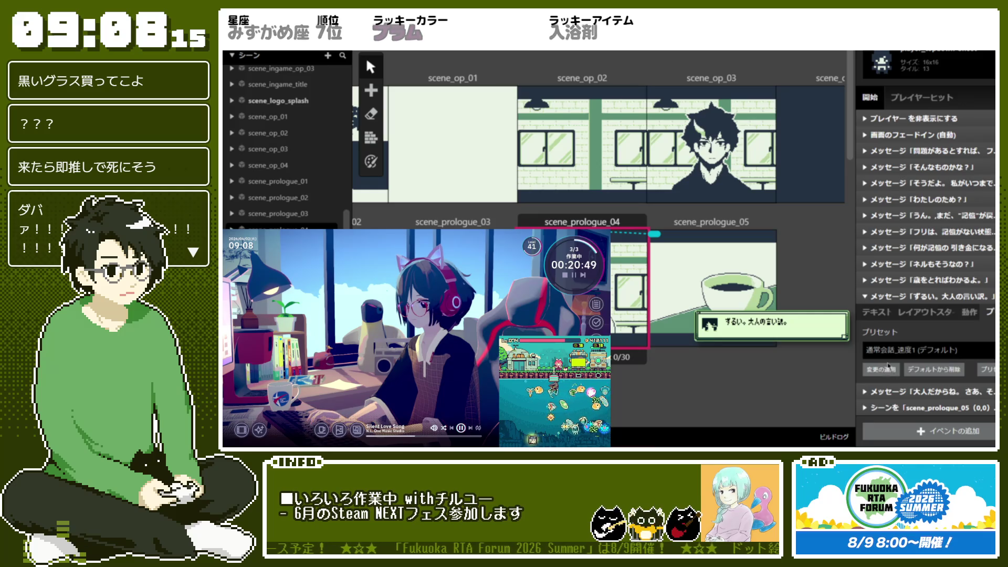
{"action": "left_click", "coordinate": [938, 297]}
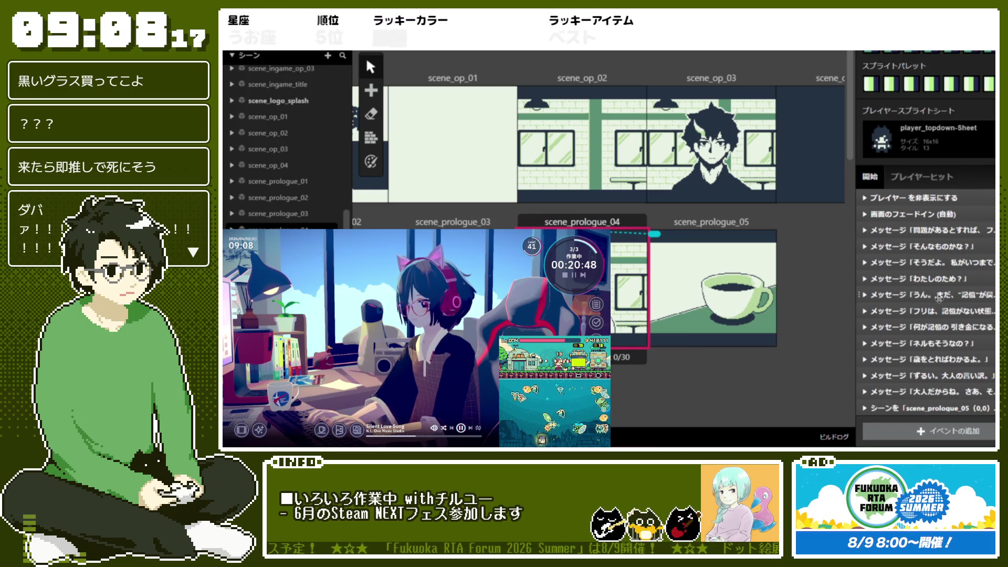
Step: Set the 大人だからね。 message to 通常会話_速度1 (デフォルト), then open scene_prologue_05
{"action": "left_click", "coordinate": [928, 391]}
{"action": "left_click", "coordinate": [928, 367]}
{"action": "left_click", "coordinate": [943, 340]}
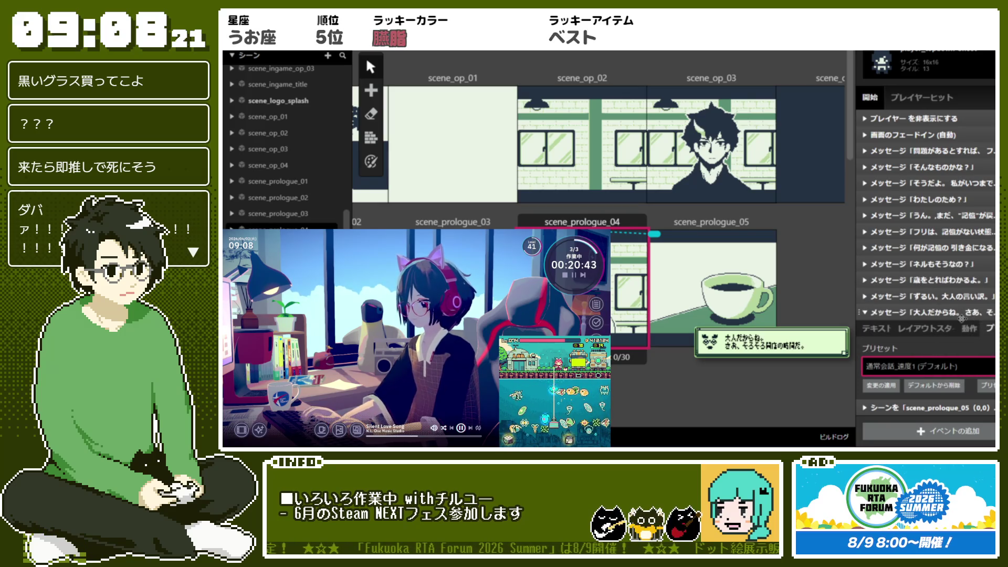
{"action": "left_click", "coordinate": [711, 284]}
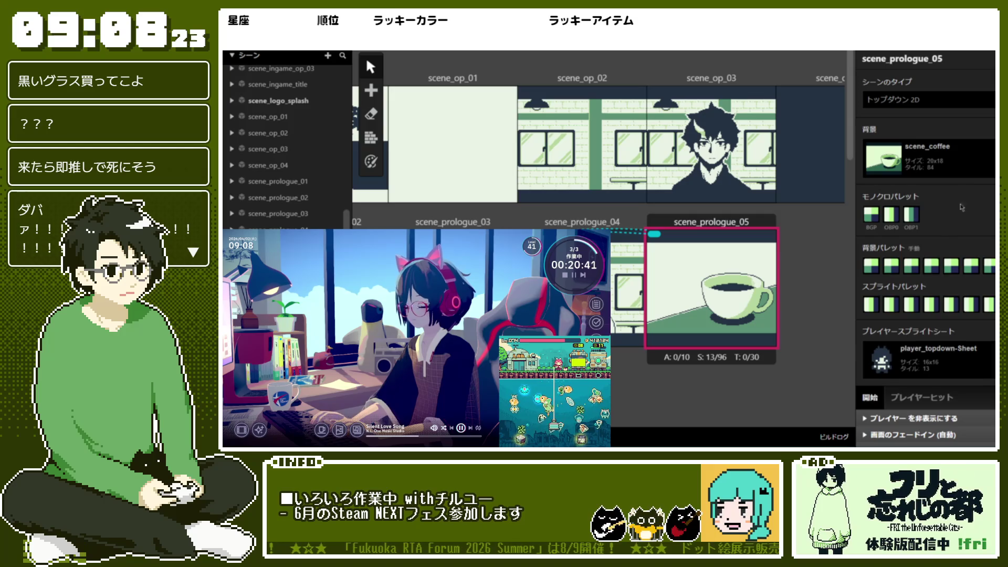
Step: Confirm the 今日も世界が coffee message uses the 通常会話_速度1 (デフォルト) preset
{"action": "left_click", "coordinate": [924, 425]}
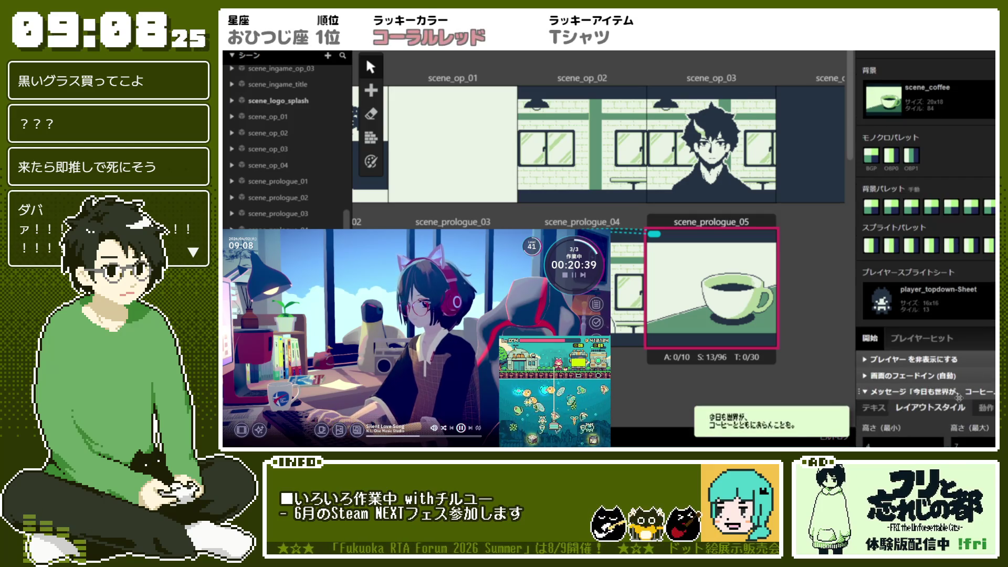
{"action": "left_click", "coordinate": [986, 321]}
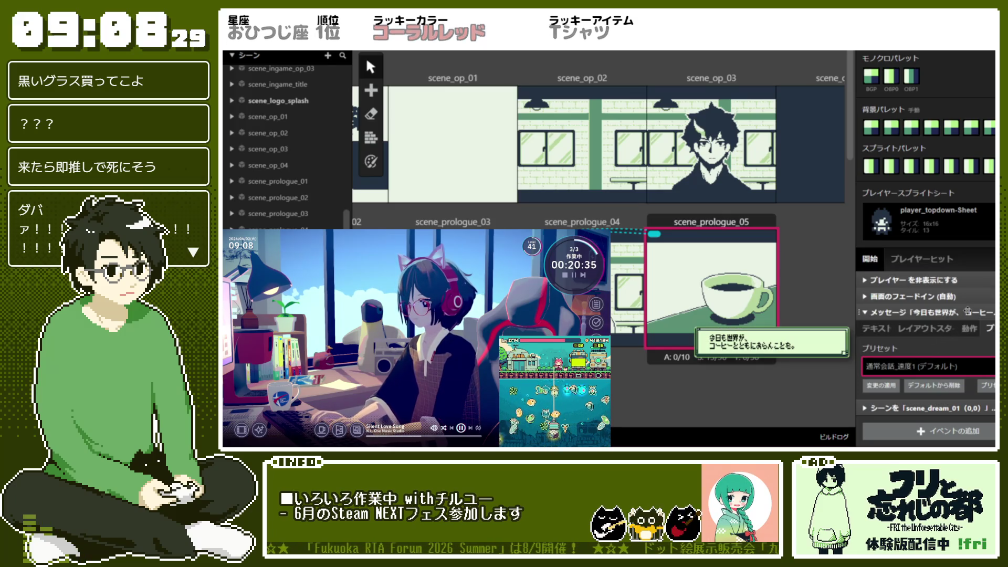
{"action": "left_click", "coordinate": [968, 311]}
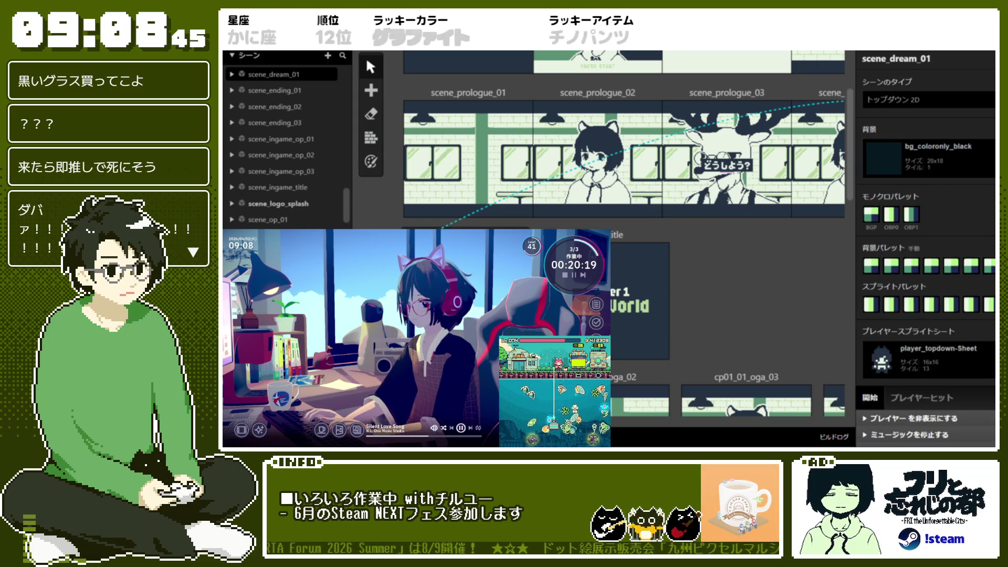
Step: Apply the 通常会話_速度1 (デフォルト) preset to the 遠いどこかで and 思い出そうとして messages
{"action": "scroll", "coordinate": [912, 137], "scroll_direction": "down", "scroll_amount": 5}
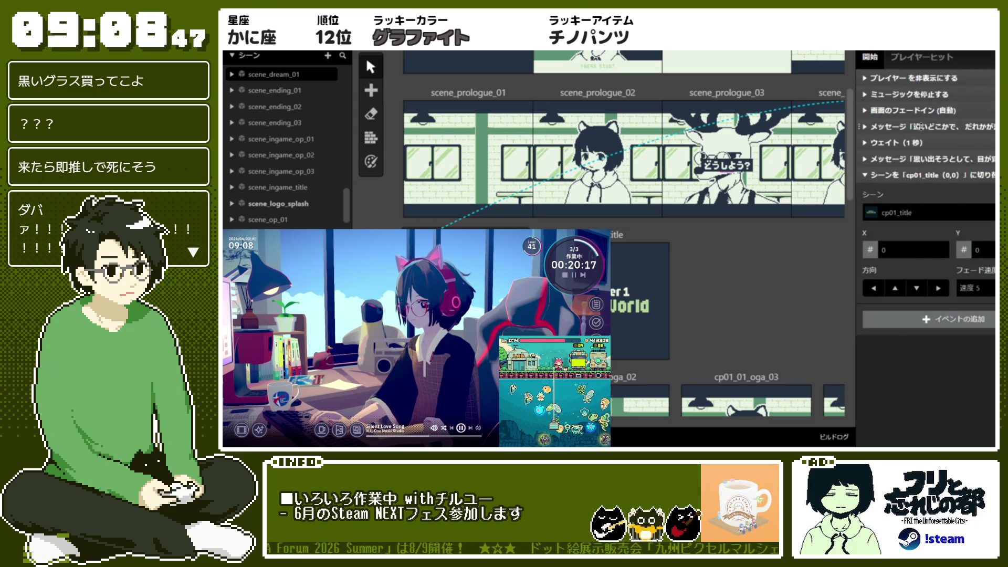
{"action": "left_click", "coordinate": [912, 128]}
{"action": "left_click", "coordinate": [958, 182]}
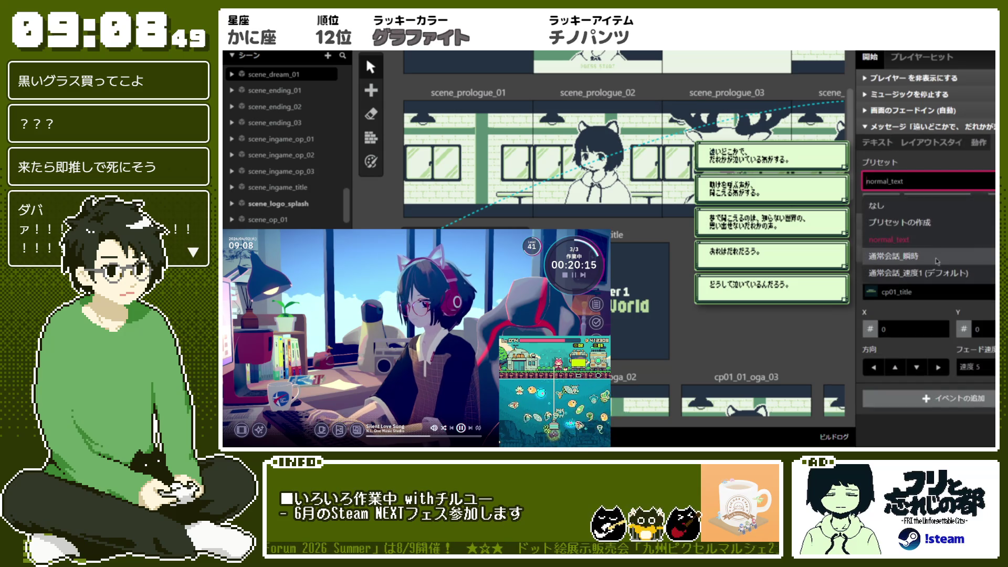
{"action": "left_click", "coordinate": [929, 202]}
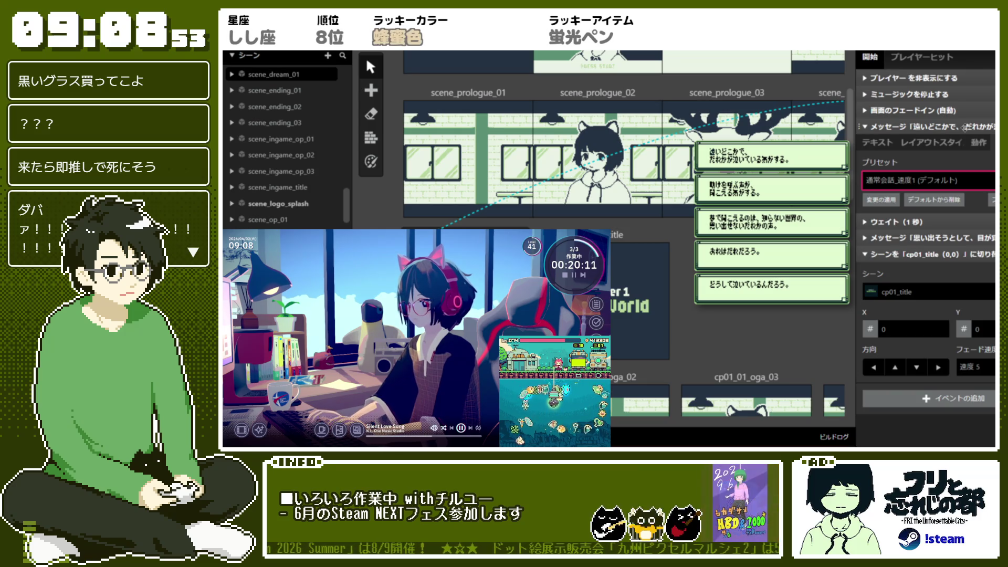
{"action": "left_click", "coordinate": [930, 142]}
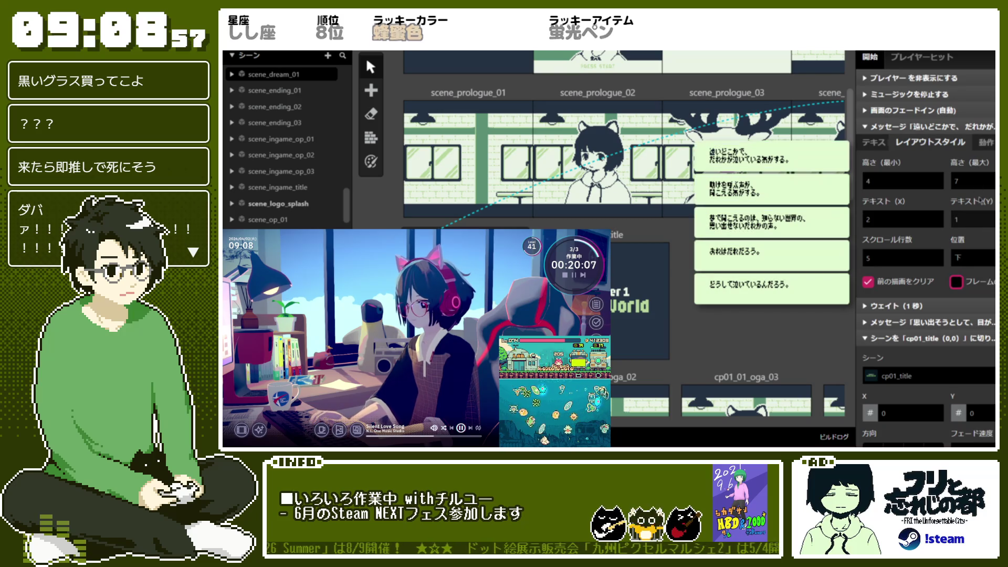
{"action": "left_click", "coordinate": [955, 128]}
{"action": "left_click", "coordinate": [942, 159]}
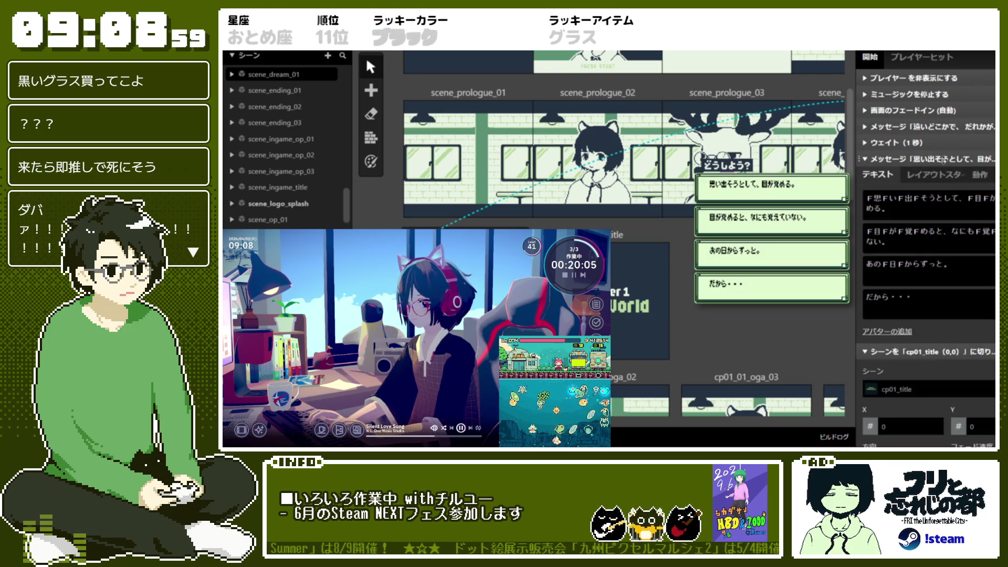
{"action": "left_click", "coordinate": [929, 174]}
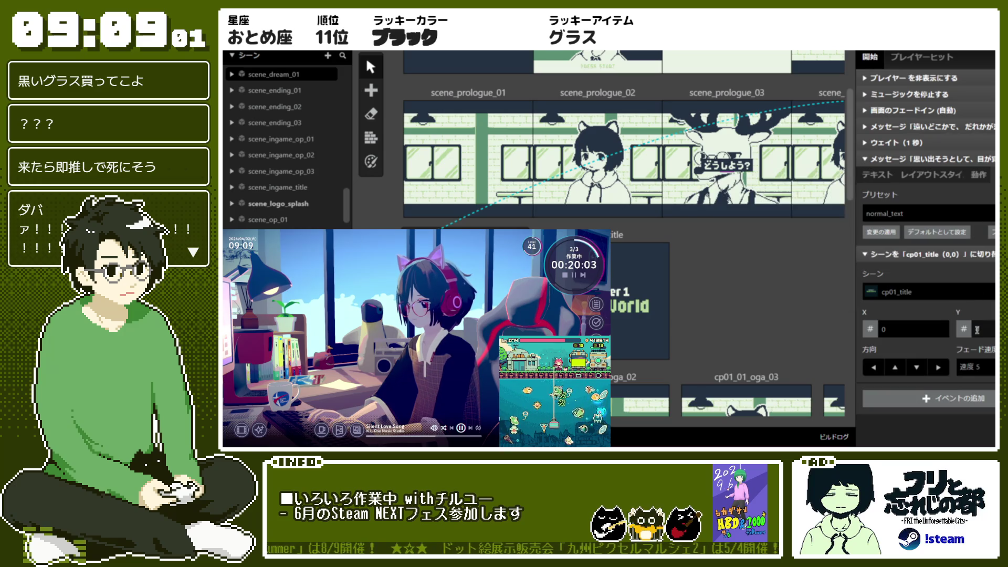
{"action": "left_click", "coordinate": [924, 213]}
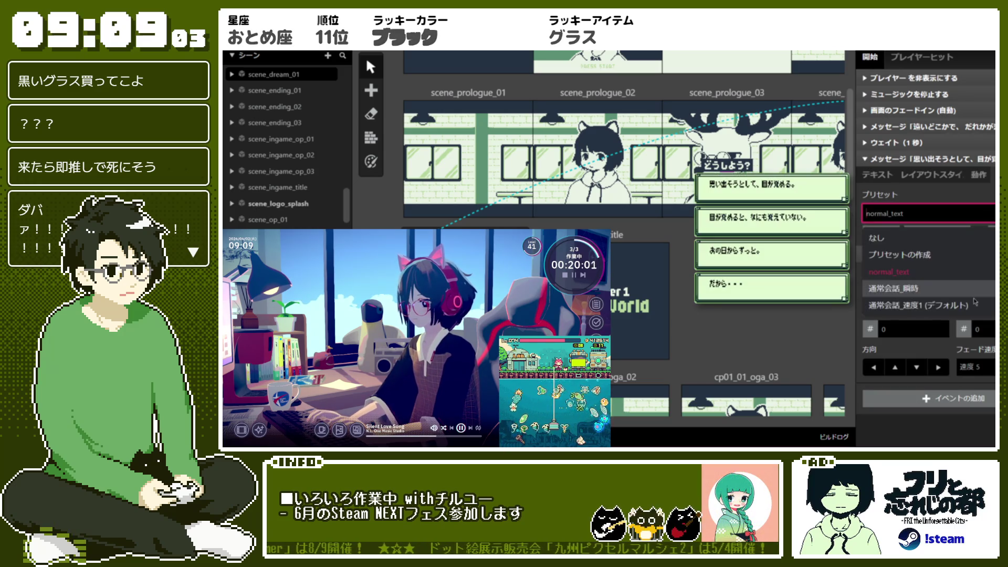
{"action": "left_click", "coordinate": [924, 305]}
{"action": "left_click", "coordinate": [930, 174]}
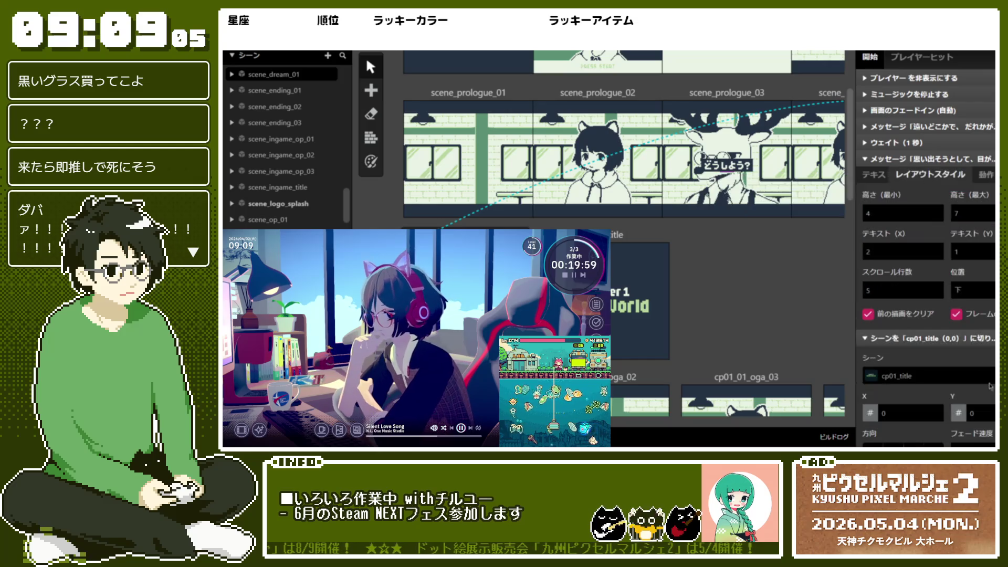
{"action": "left_click", "coordinate": [956, 314]}
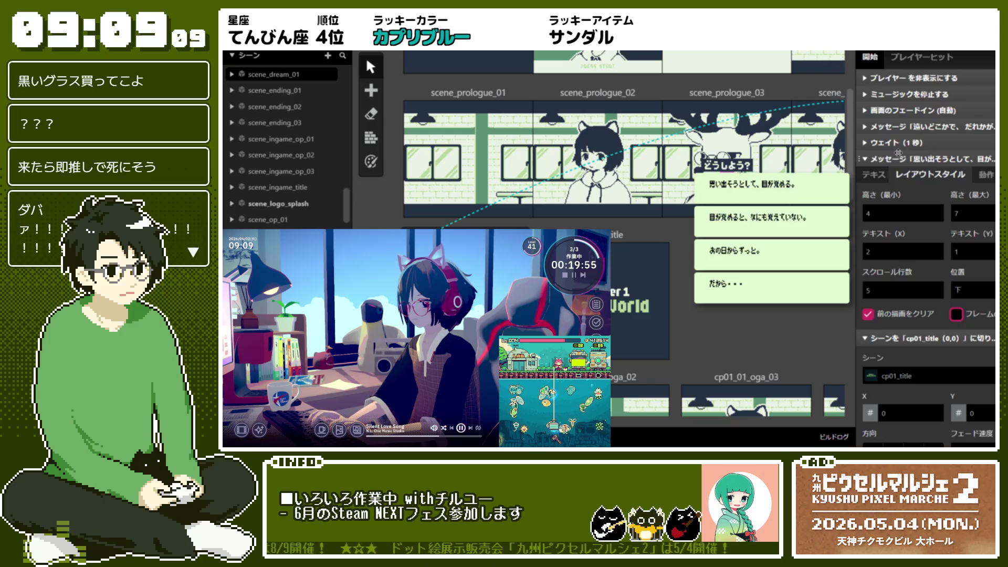
Step: Delete the だから・・・ line from the 思い出そうとして message, then select cp01_title
{"action": "left_click", "coordinate": [922, 128]}
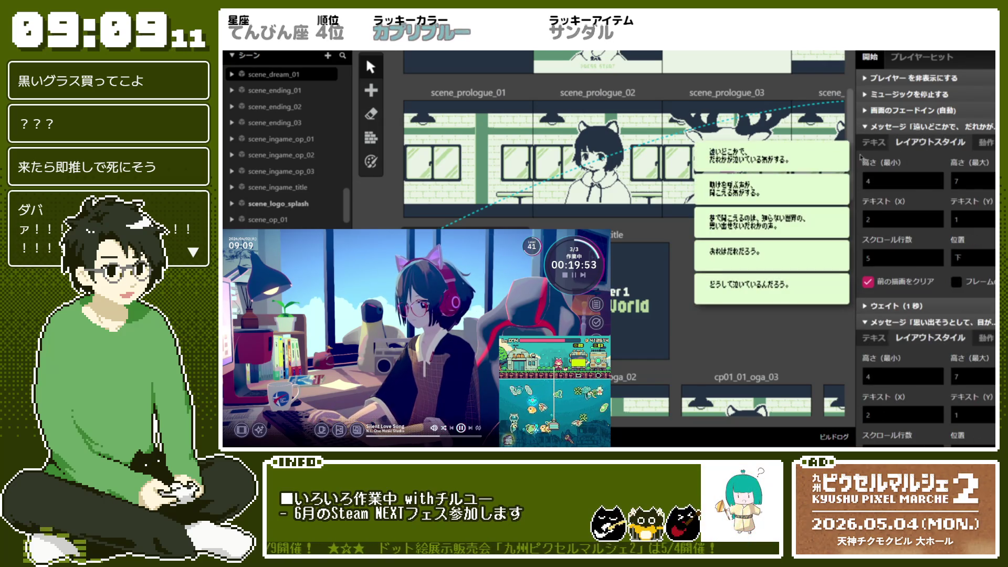
{"action": "left_click", "coordinate": [872, 143]}
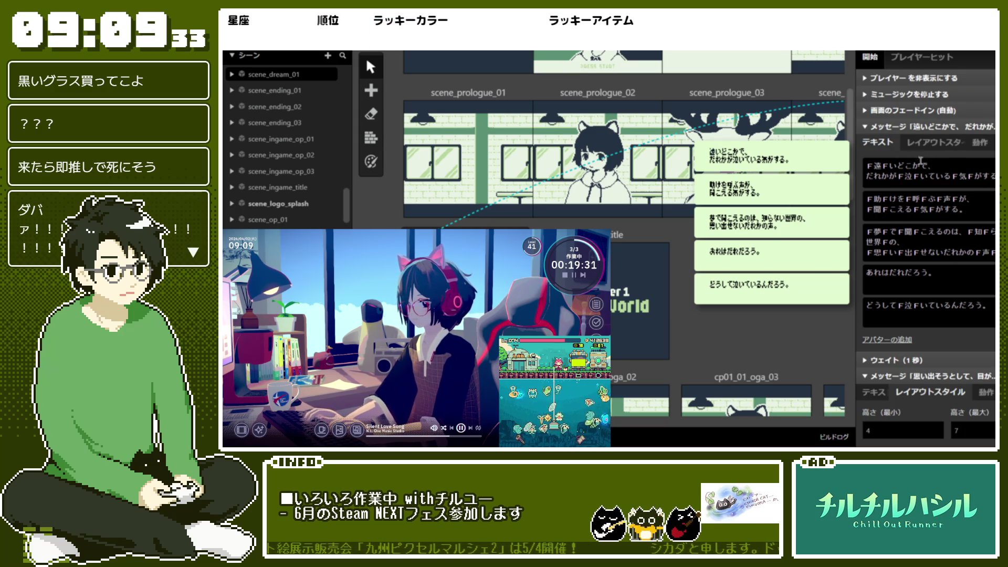
{"action": "left_click", "coordinate": [918, 128]}
{"action": "left_click", "coordinate": [874, 176]}
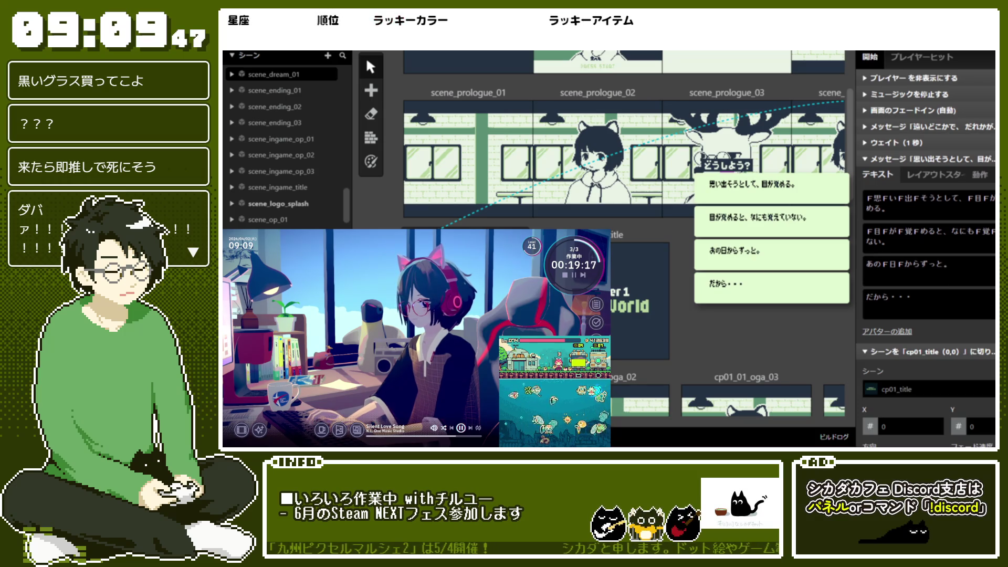
{"action": "key", "text": "BackSpace"}
{"action": "left_click", "coordinate": [900, 160]}
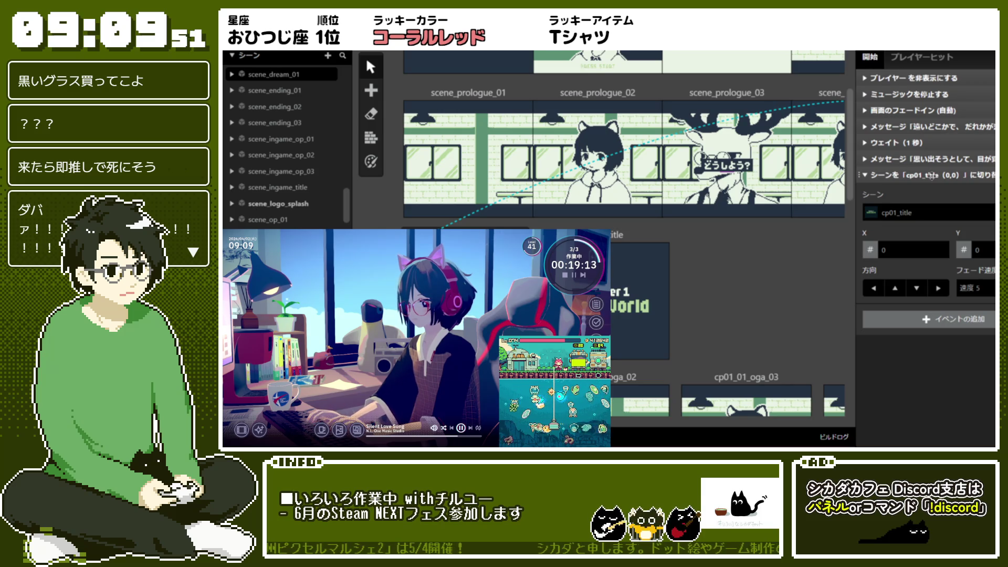
{"action": "left_click", "coordinate": [931, 175]}
{"action": "left_click", "coordinate": [633, 240]}
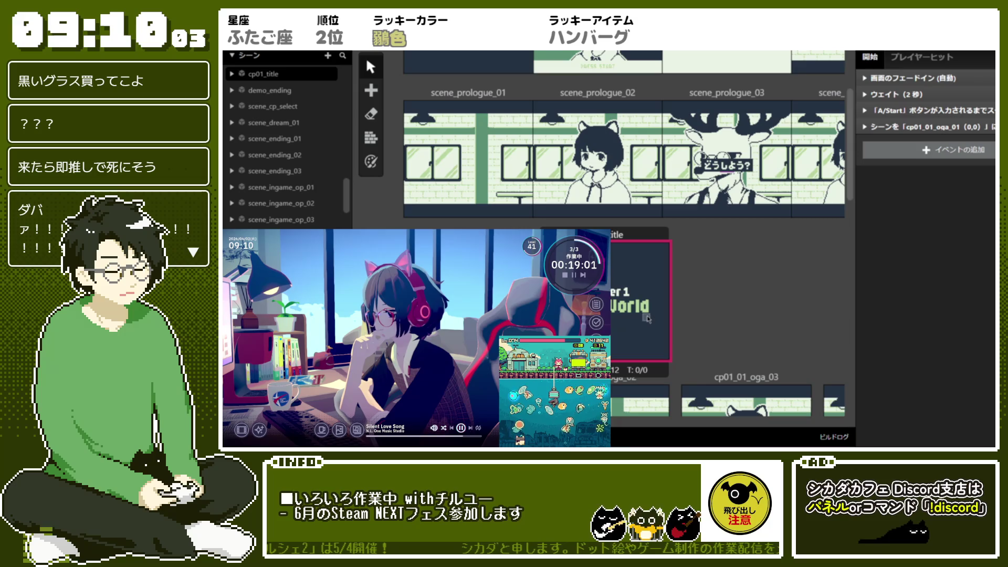
Step: Scroll to the Chapter 1 Hello,World title card and deselect to show the FRI project settings
{"action": "scroll", "coordinate": [648, 318], "scroll_direction": "down", "scroll_amount": 3}
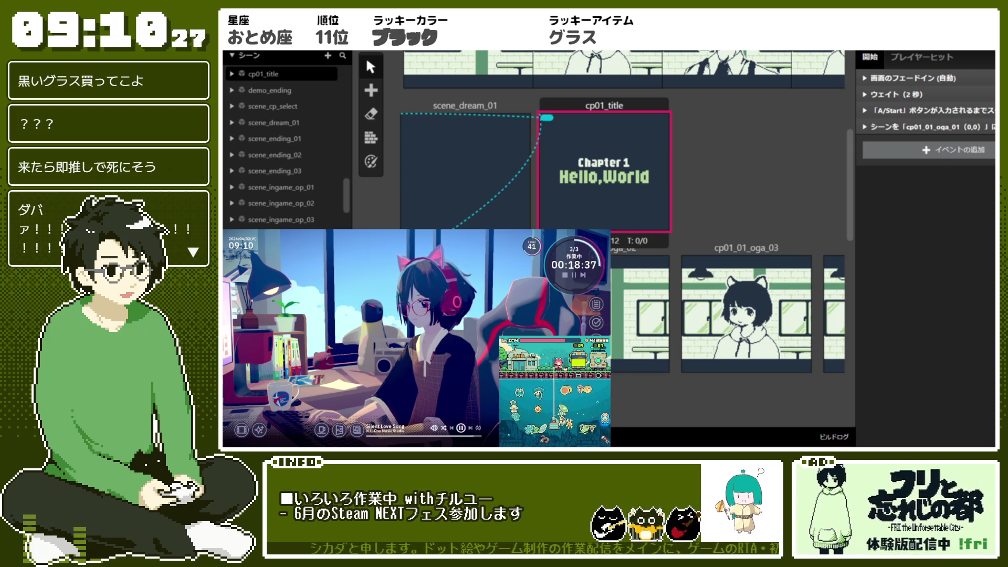
{"action": "key", "text": "Escape"}
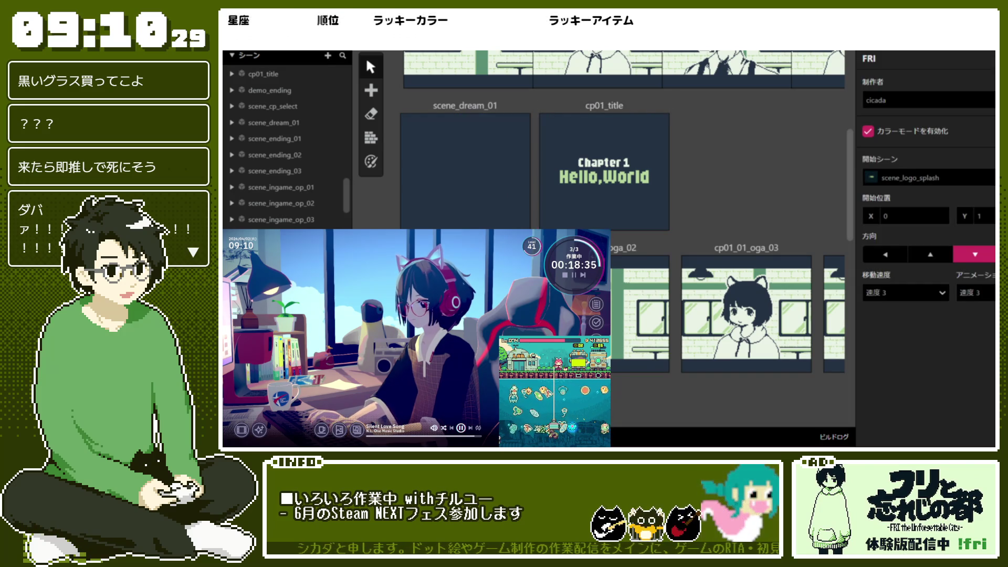
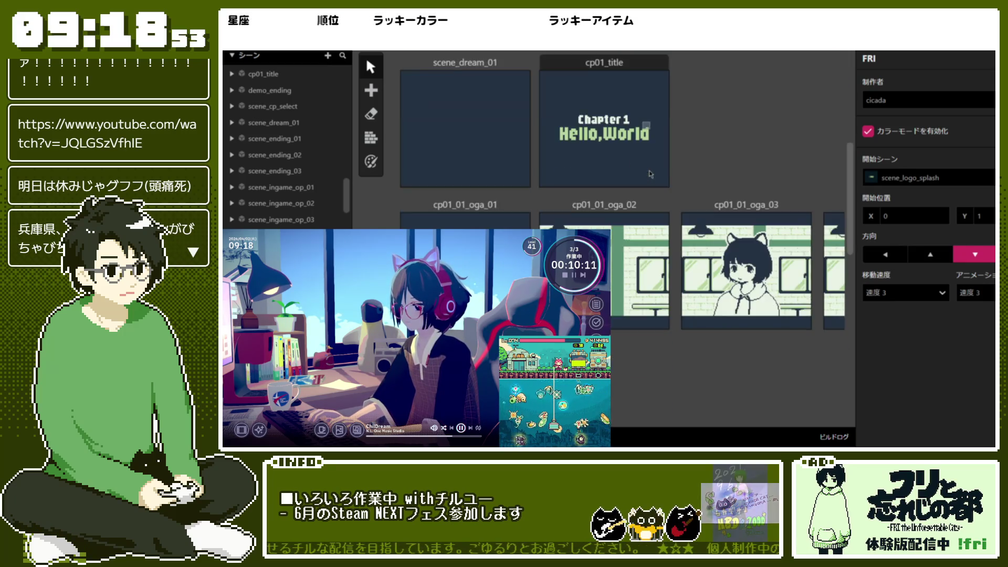
Step: Reposition cp01_title and nudge scene_dream_01 slightly right on the world canvas
{"action": "left_click", "coordinate": [514, 111]}
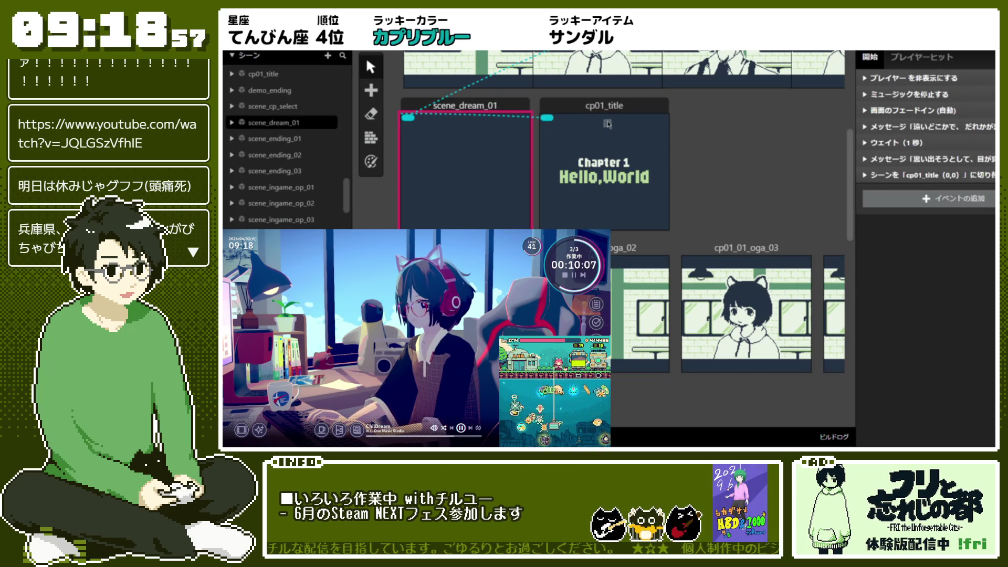
{"action": "left_click", "coordinate": [608, 123]}
{"action": "left_click_drag", "start_coordinate": [607, 123], "coordinate": [652, 137]}
{"action": "left_click", "coordinate": [672, 165]}
{"action": "left_click", "coordinate": [651, 137]}
{"action": "left_click", "coordinate": [687, 118]}
{"action": "left_click", "coordinate": [646, 137]}
{"action": "left_click", "coordinate": [758, 131]}
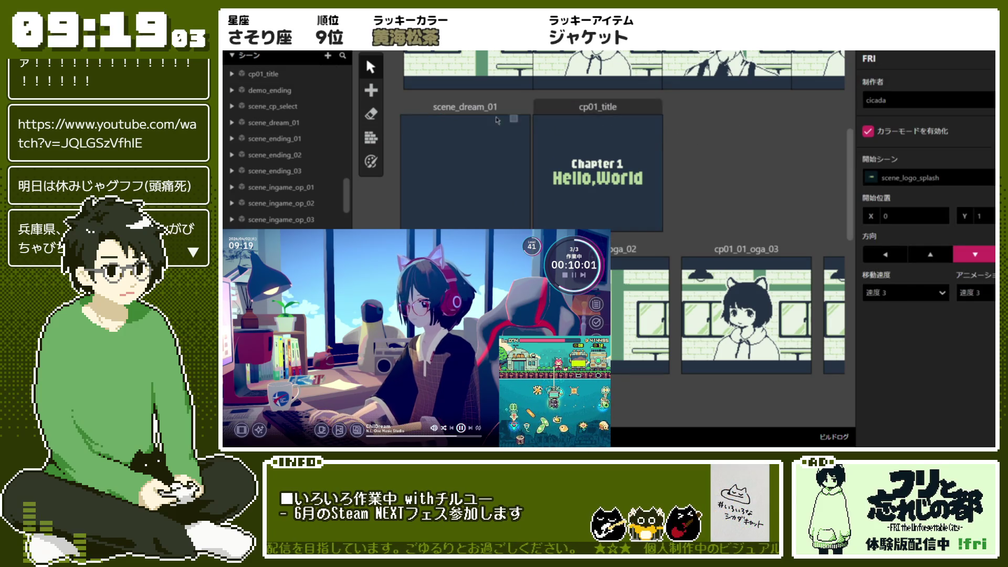
{"action": "left_click_drag", "start_coordinate": [497, 120], "coordinate": [501, 120]}
{"action": "left_click", "coordinate": [709, 160]}
Step: Inspect the event lists of scene_prologue_01 and scene_prologue_02
{"action": "scroll", "coordinate": [709, 160], "scroll_direction": "up", "scroll_amount": 1}
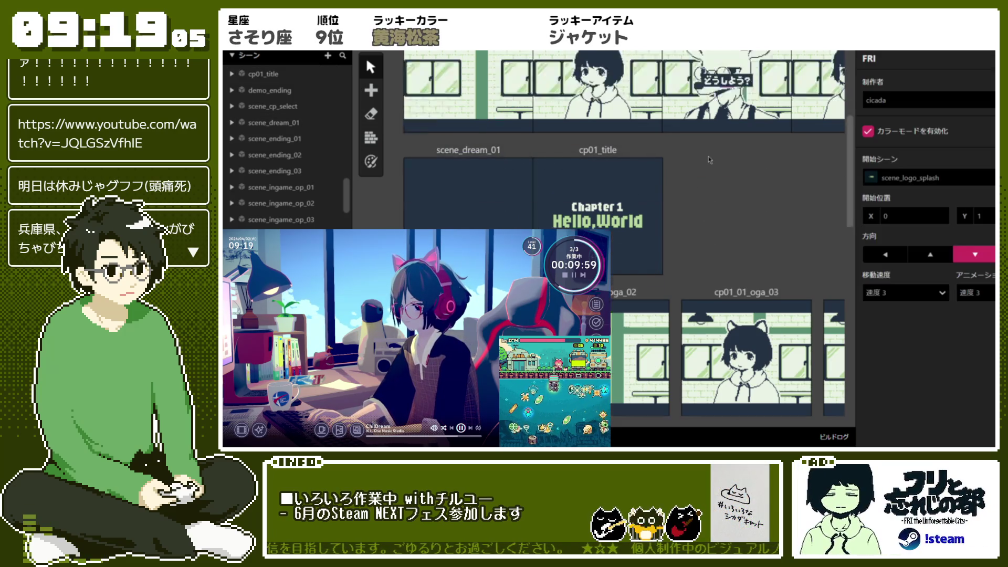
{"action": "scroll", "coordinate": [709, 160], "scroll_direction": "up", "scroll_amount": 3}
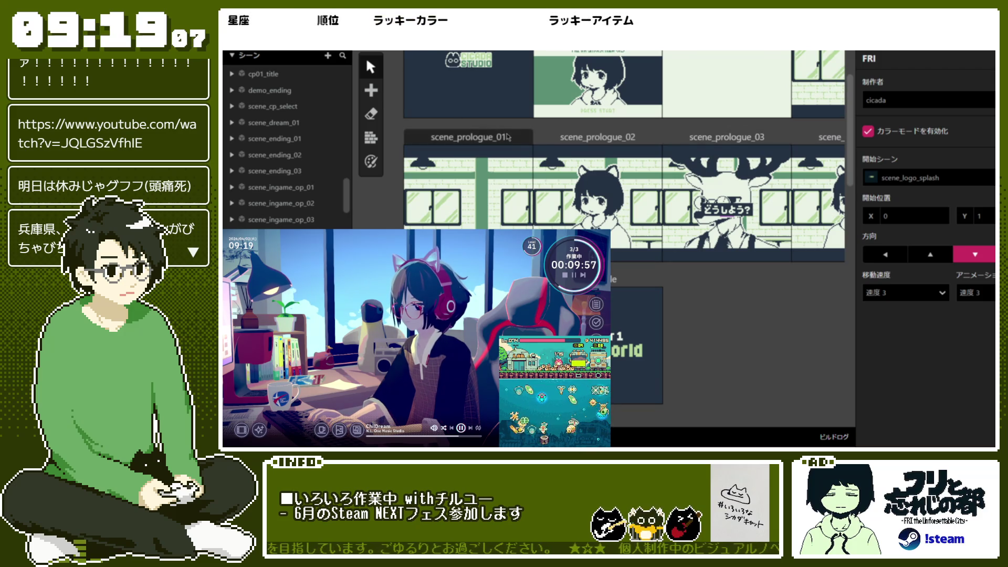
{"action": "left_click_drag", "start_coordinate": [508, 137], "coordinate": [498, 137]}
{"action": "left_click", "coordinate": [597, 137]}
{"action": "left_click", "coordinate": [730, 342]}
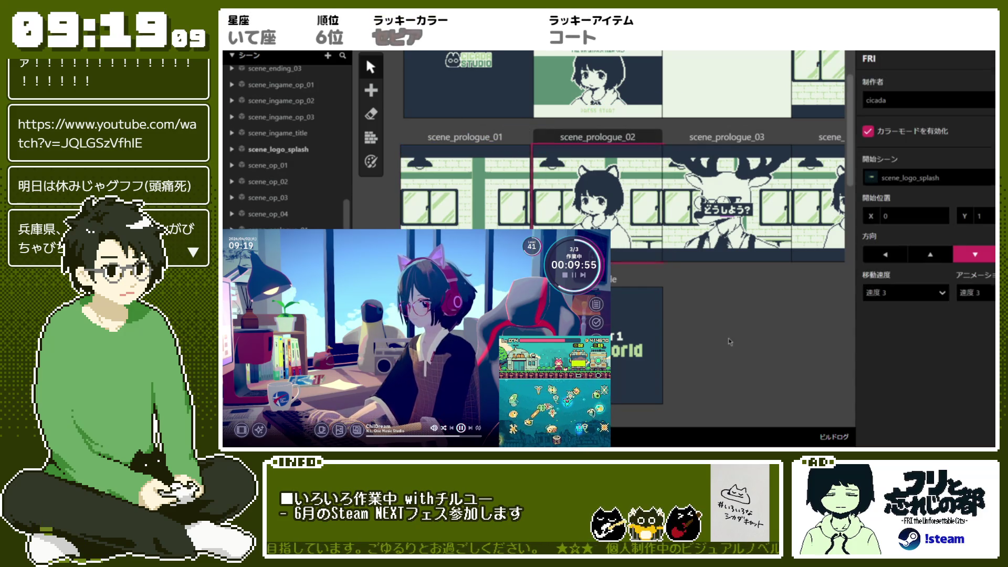
{"action": "left_click", "coordinate": [479, 138]}
{"action": "left_click", "coordinate": [681, 280]}
Step: Review the cp01_title scene's events, leaving the node in its original slot
{"action": "scroll", "coordinate": [490, 187], "scroll_direction": "up", "scroll_amount": 2}
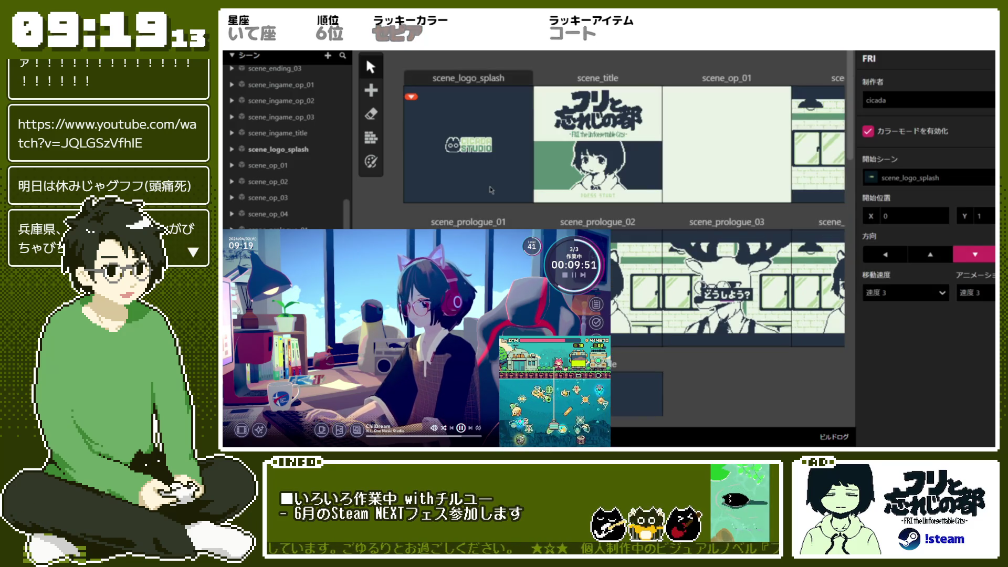
{"action": "scroll", "coordinate": [566, 199], "scroll_direction": "down", "scroll_amount": 3}
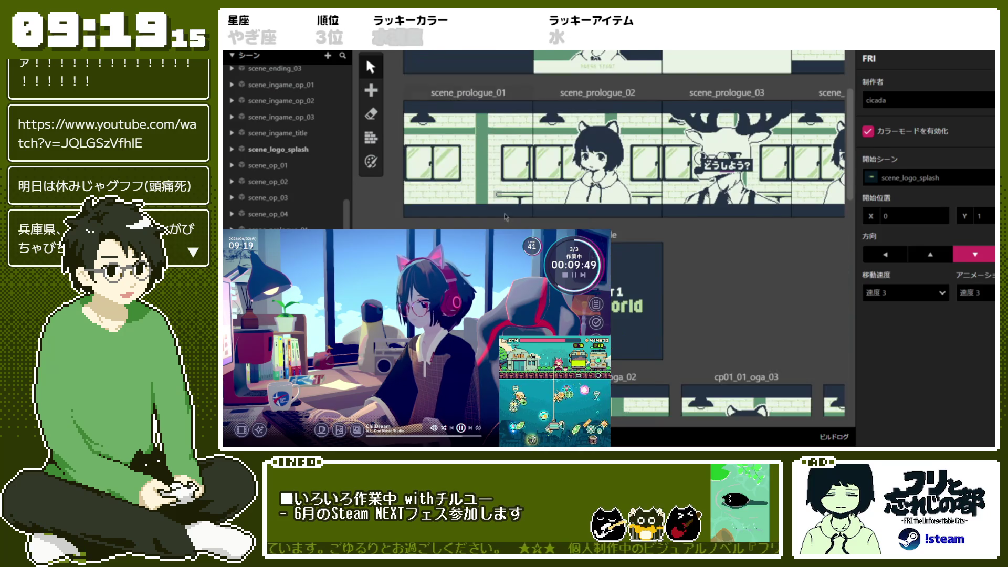
{"action": "left_click_drag", "start_coordinate": [565, 198], "coordinate": [577, 210]}
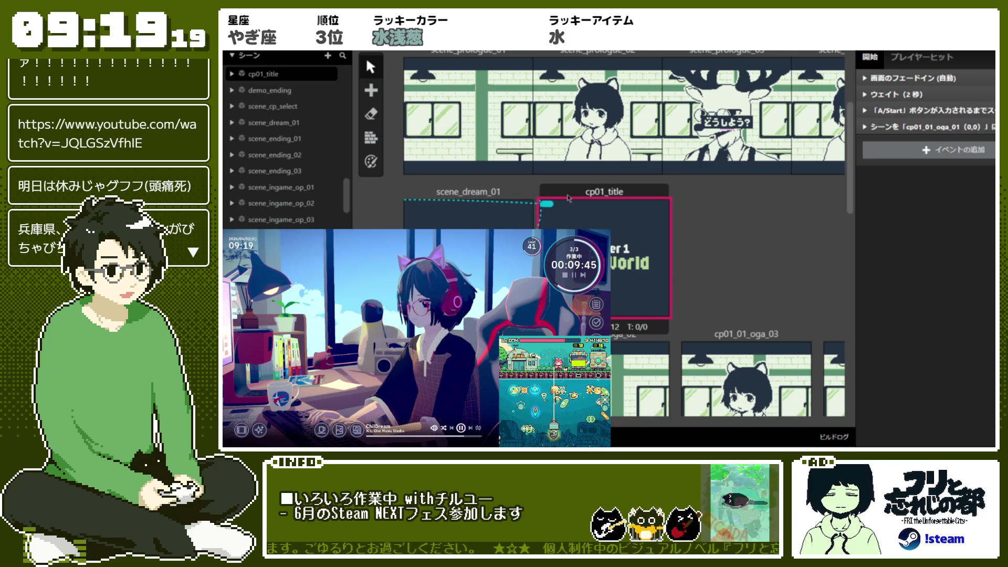
{"action": "left_click", "coordinate": [685, 211]}
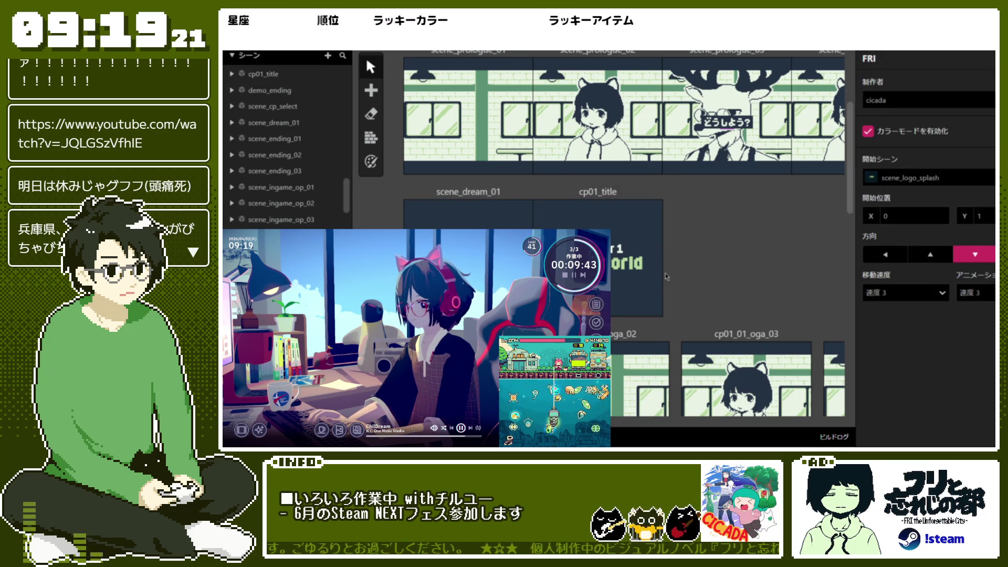
{"action": "left_click", "coordinate": [555, 194]}
{"action": "left_click", "coordinate": [731, 253]}
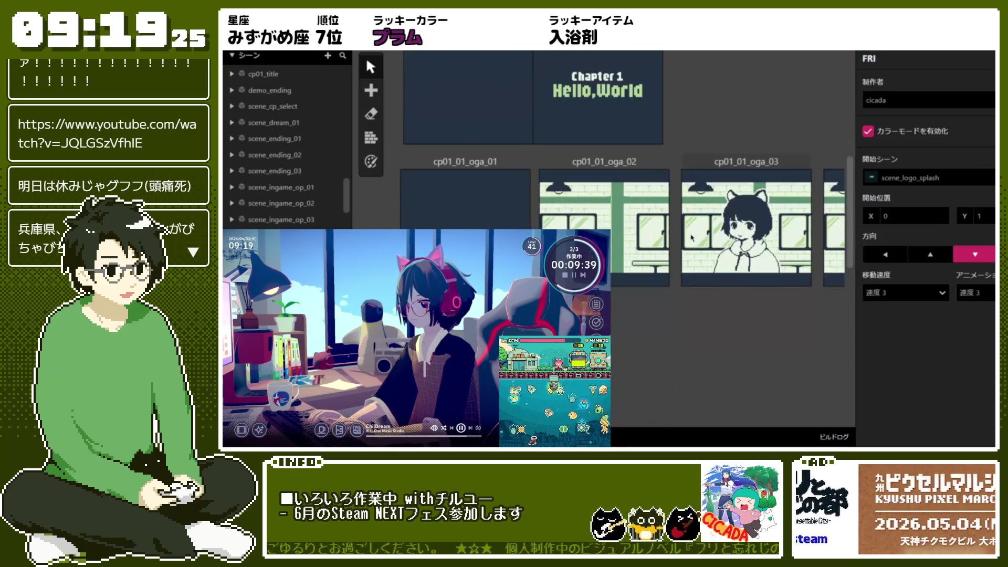
{"action": "left_click", "coordinate": [553, 198]}
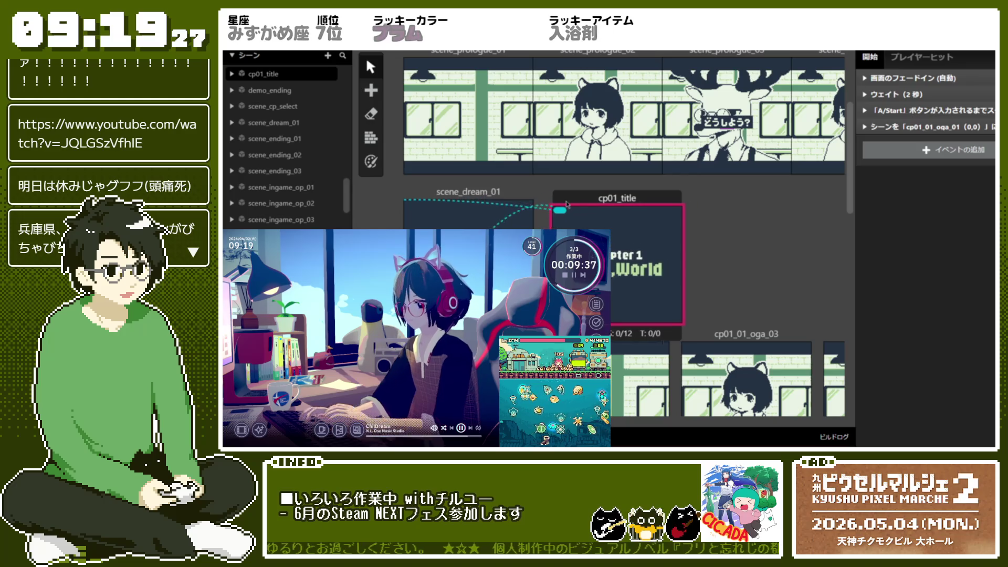
{"action": "key", "text": "Escape"}
Step: Check scene_prologue_01's events and shift the prologue scene chain slightly left
{"action": "scroll", "coordinate": [625, 246], "scroll_direction": "down", "scroll_amount": 1}
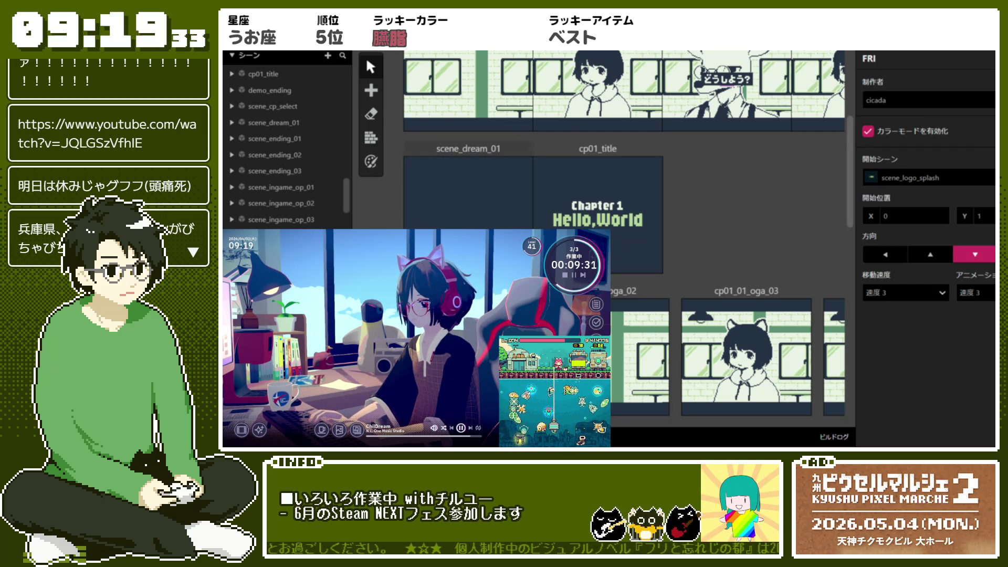
{"action": "scroll", "coordinate": [405, 148], "scroll_direction": "down", "scroll_amount": 3}
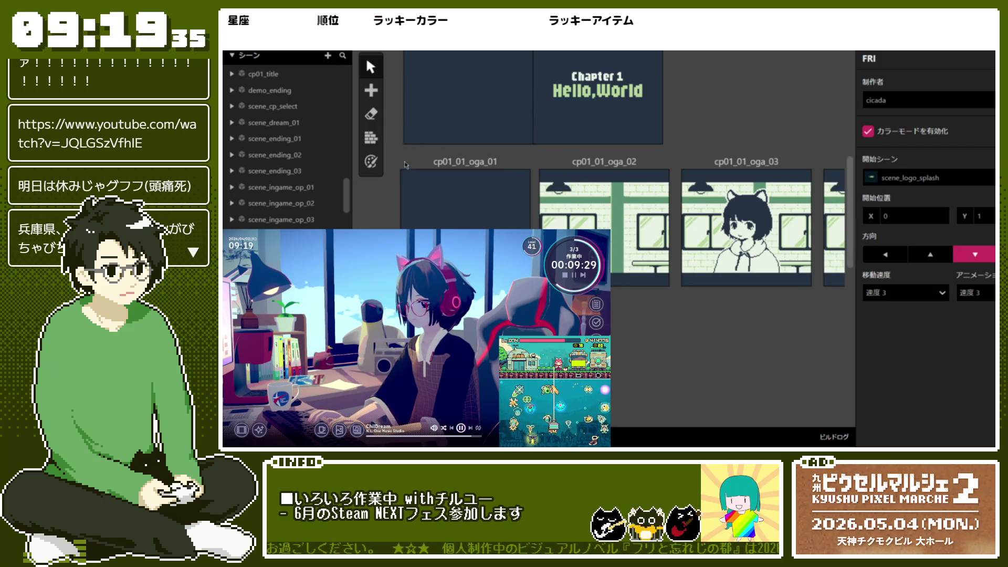
{"action": "scroll", "coordinate": [405, 164], "scroll_direction": "up", "scroll_amount": 5}
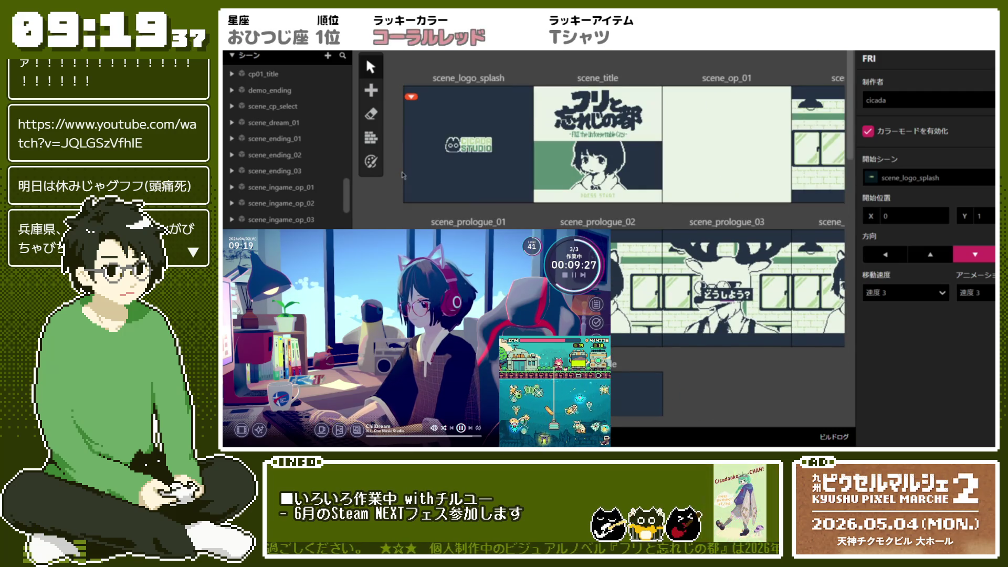
{"action": "scroll", "coordinate": [402, 175], "scroll_direction": "down", "scroll_amount": 1}
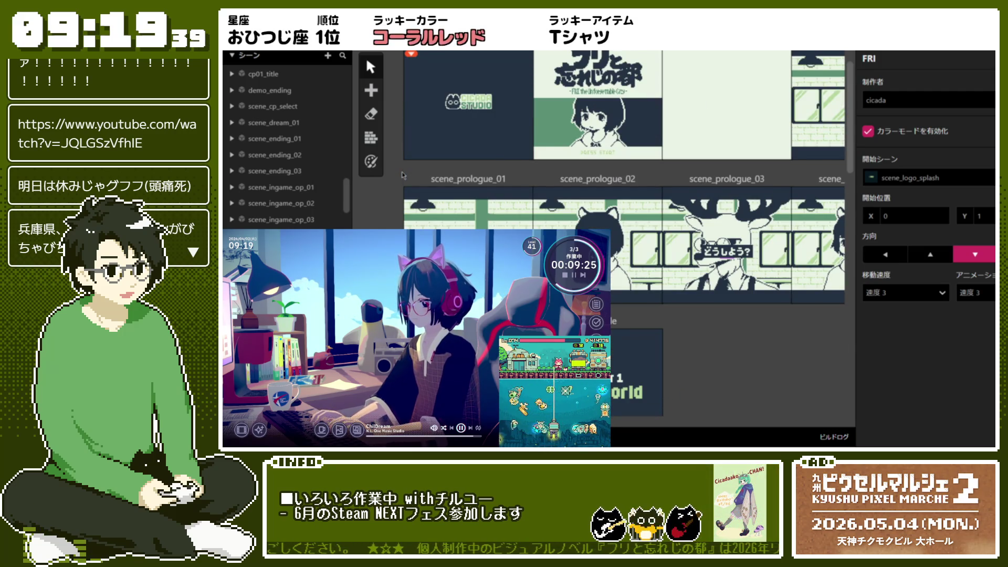
{"action": "scroll", "coordinate": [402, 175], "scroll_direction": "down", "scroll_amount": 5}
{"action": "scroll", "coordinate": [402, 174], "scroll_direction": "up", "scroll_amount": 5}
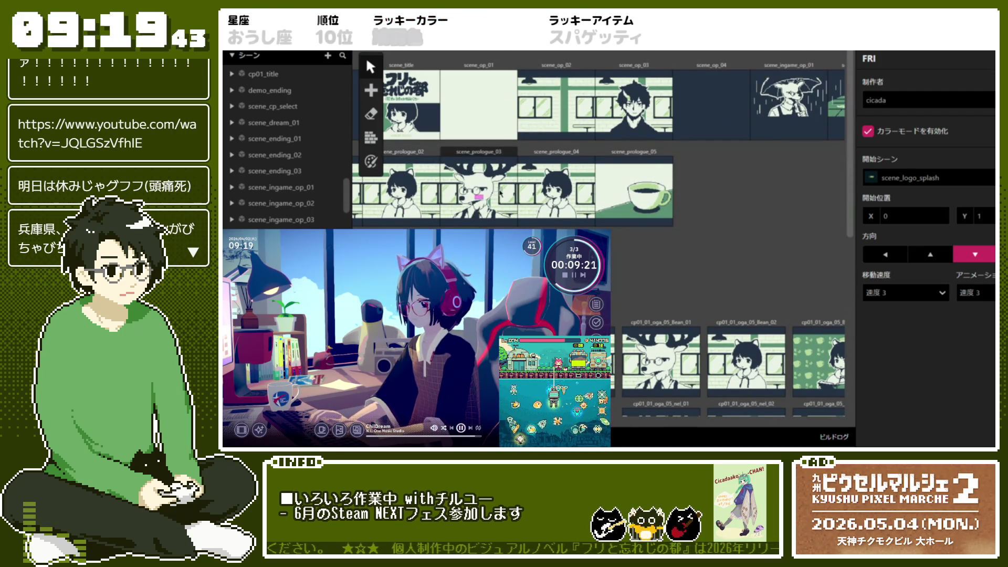
{"action": "scroll", "coordinate": [403, 174], "scroll_direction": "left", "scroll_amount": 3}
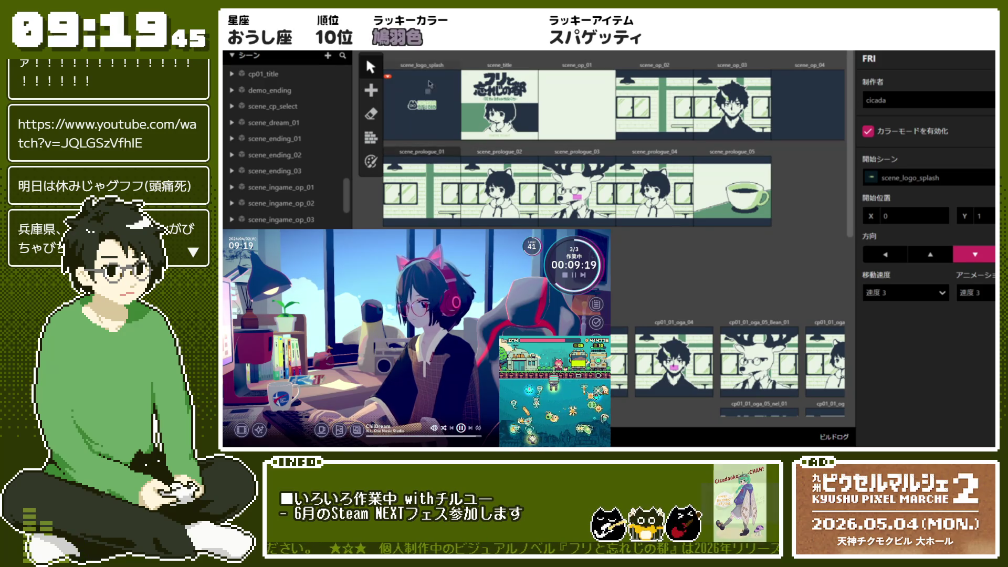
{"action": "left_click", "coordinate": [434, 158]}
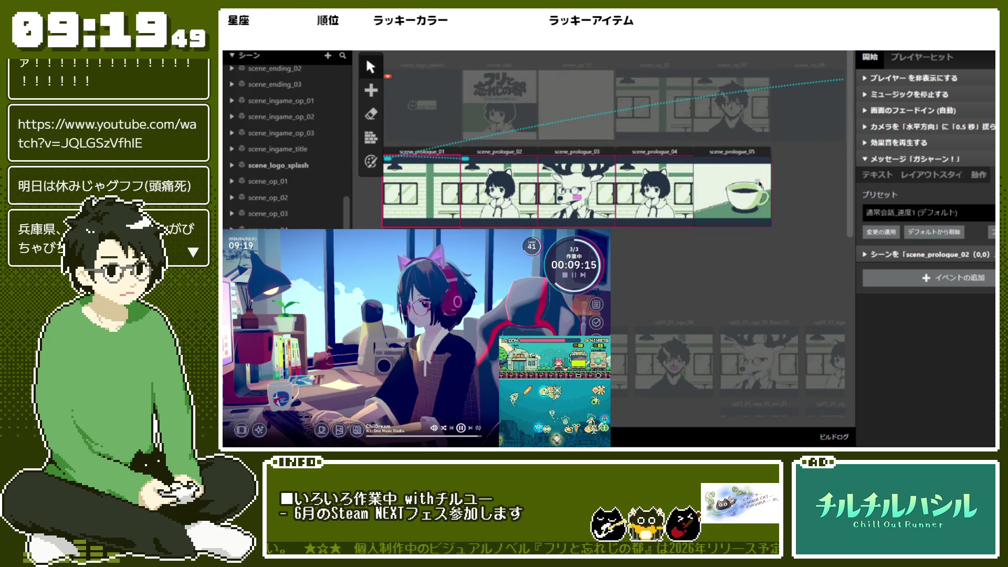
{"action": "left_click_drag", "start_coordinate": [420, 152], "coordinate": [397, 153]}
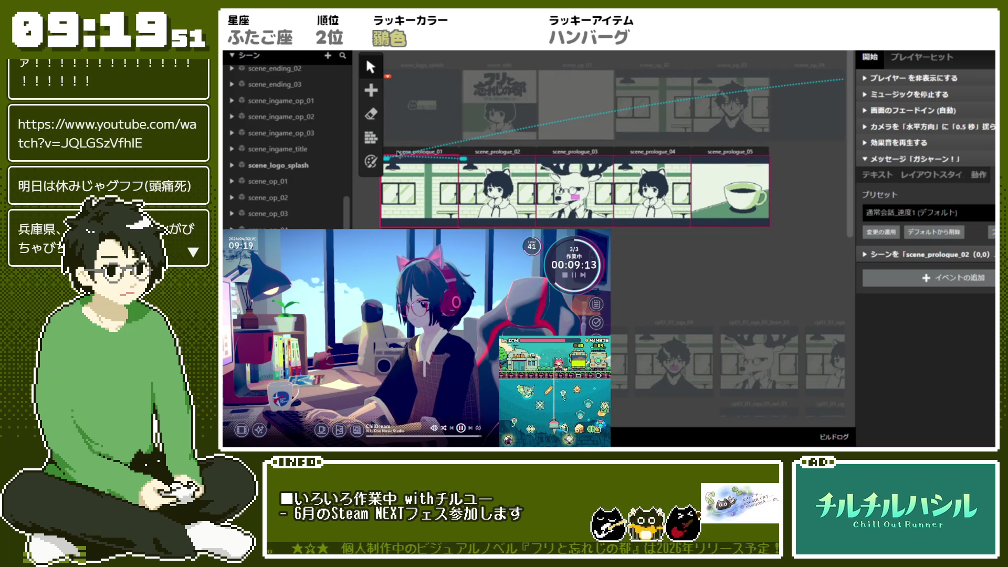
Step: Check the events of cp01_01_oga_03, scene_prologue_05 and cp01_title
{"action": "left_click", "coordinate": [619, 362]}
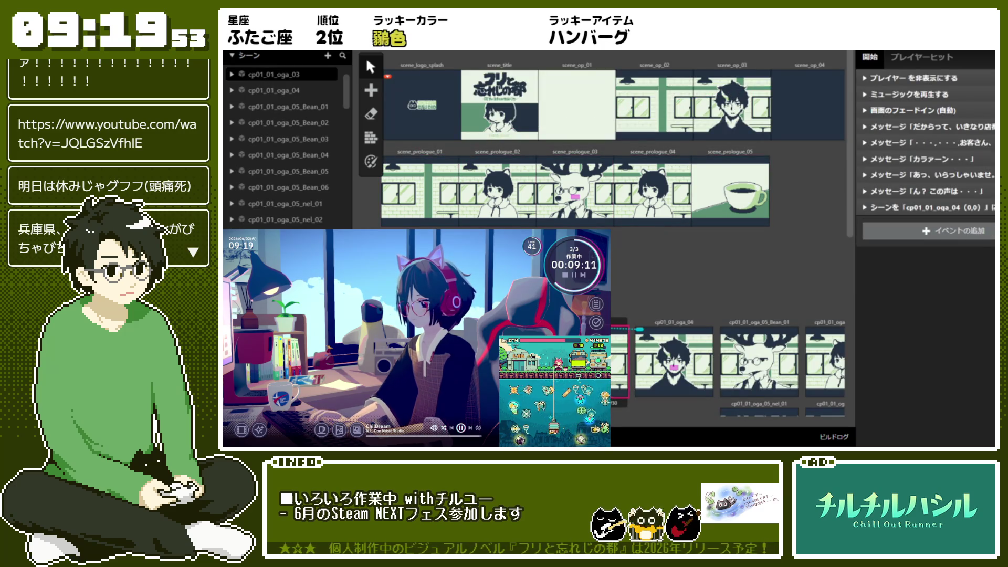
{"action": "left_click", "coordinate": [730, 189]}
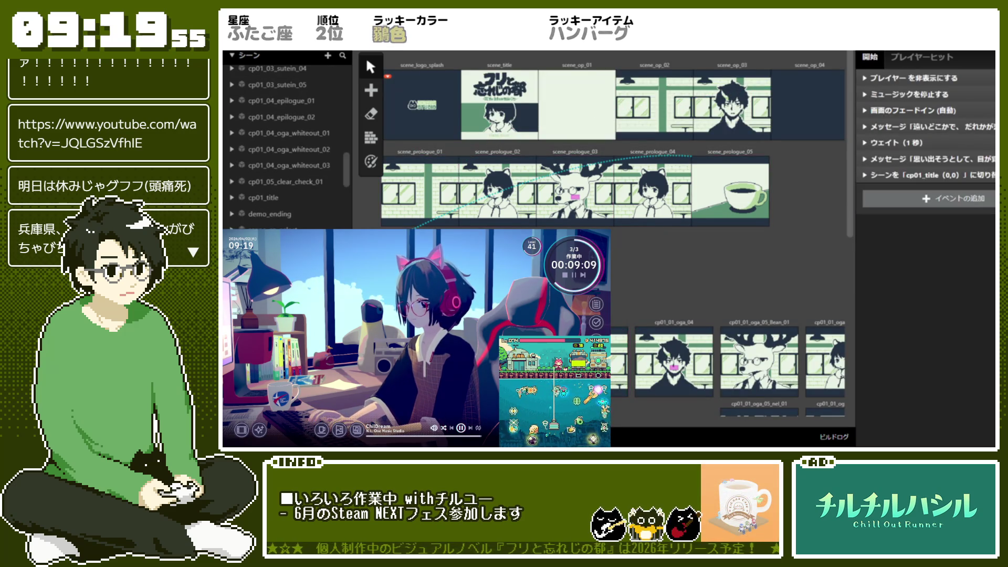
{"action": "left_click", "coordinate": [263, 197]}
{"action": "key", "text": "Escape"}
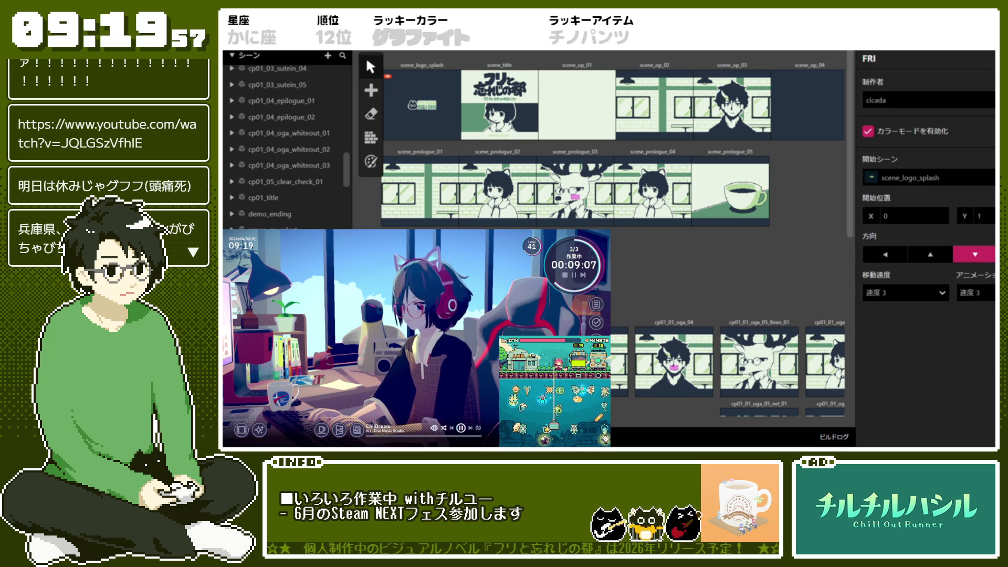
Step: Move the cp01_title node left so it sits beside scene_dream_01
{"action": "scroll", "coordinate": [488, 226], "scroll_direction": "up", "scroll_amount": 5}
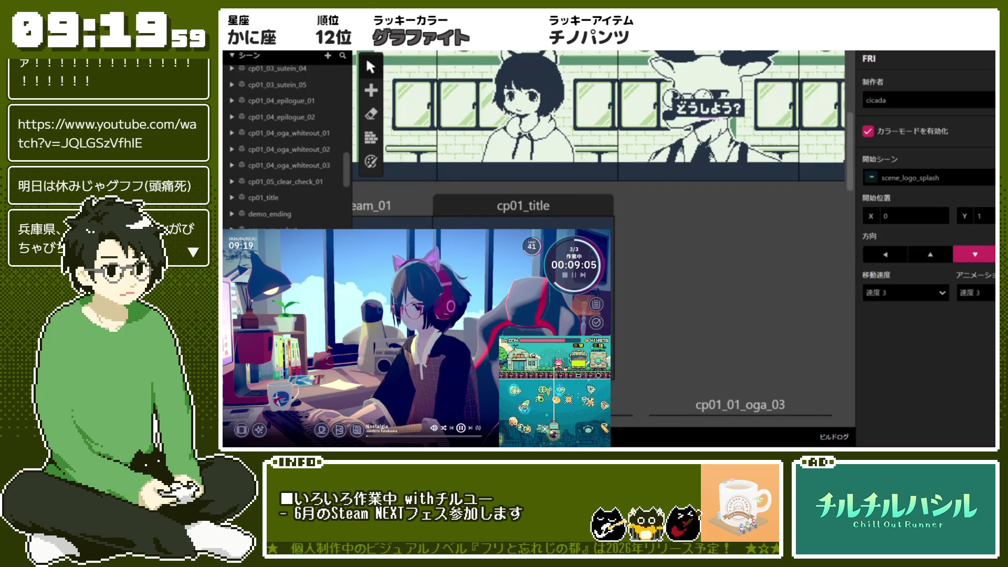
{"action": "left_click", "coordinate": [499, 213]}
{"action": "left_click", "coordinate": [647, 224]}
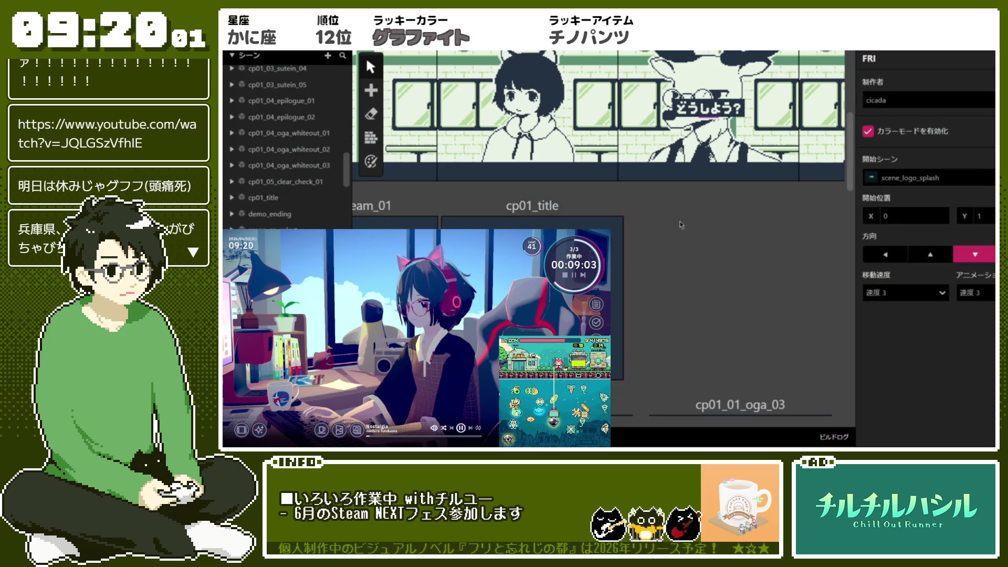
{"action": "left_click_drag", "start_coordinate": [496, 206], "coordinate": [474, 206]}
{"action": "left_click", "coordinate": [694, 225]}
{"action": "left_click", "coordinate": [663, 220]}
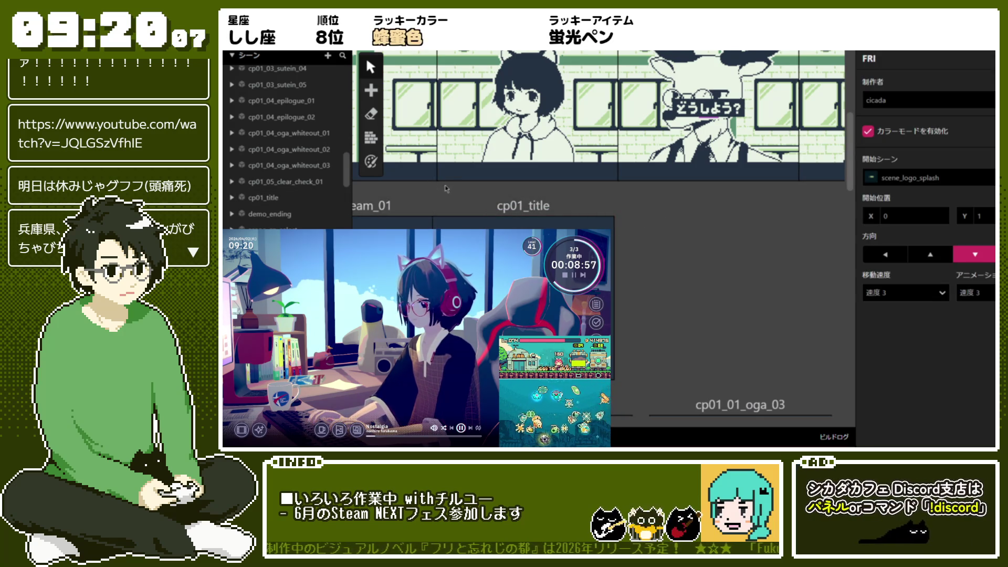
{"action": "scroll", "coordinate": [455, 214], "scroll_direction": "down", "scroll_amount": 3}
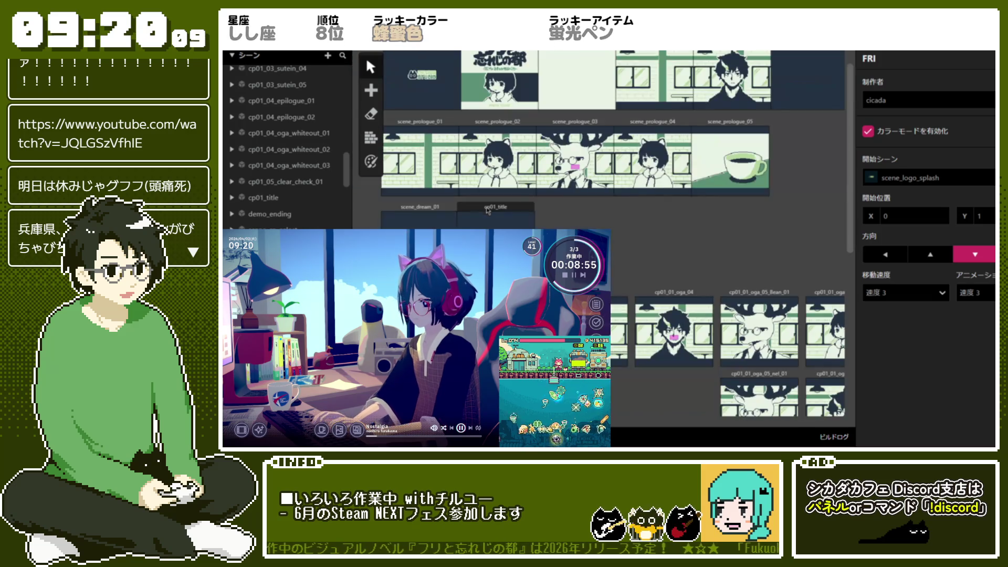
{"action": "left_click", "coordinate": [435, 212]}
{"action": "left_click", "coordinate": [607, 223]}
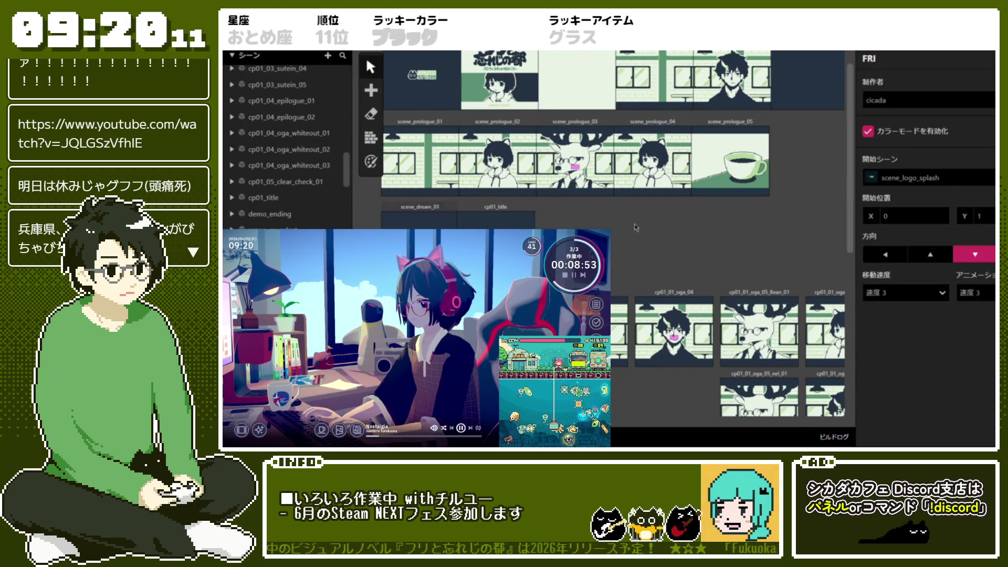
{"action": "left_click", "coordinate": [470, 214]}
{"action": "mouse_move", "coordinate": [470, 214]}
{"action": "left_mouse_down"}
{"action": "mouse_move", "coordinate": [385, 214]}
{"action": "mouse_move", "coordinate": [482, 212]}
{"action": "left_mouse_up"}
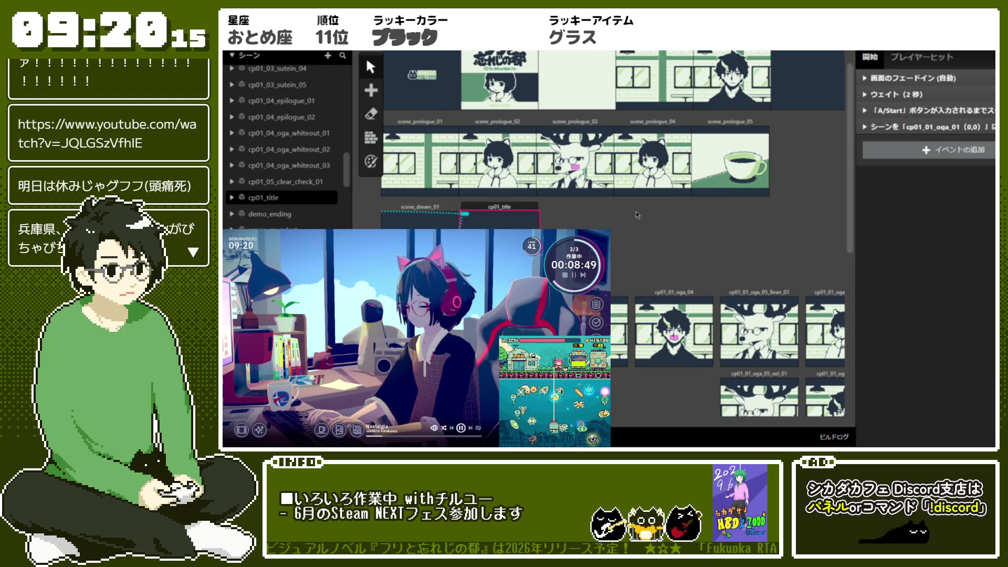
{"action": "left_click", "coordinate": [636, 212]}
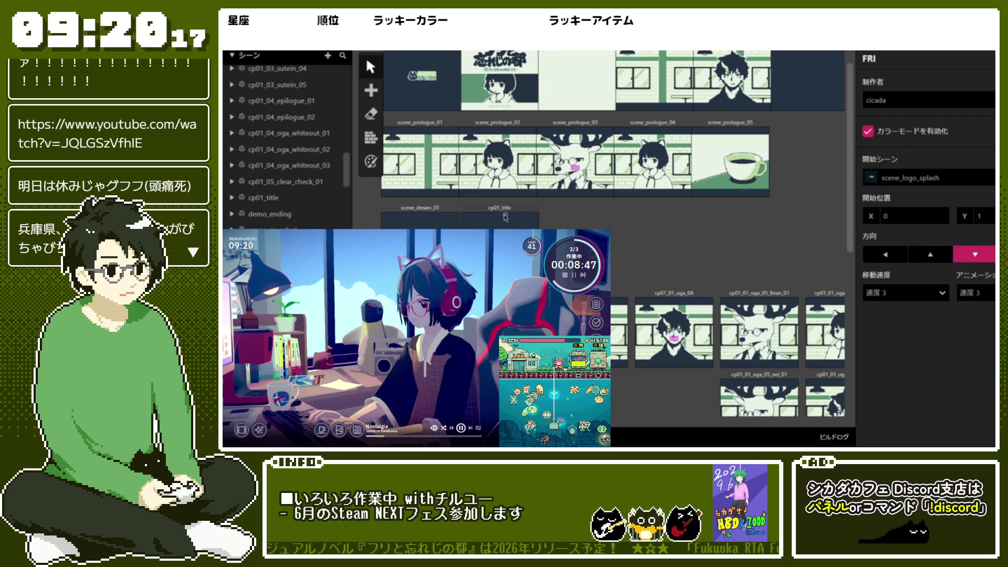
Step: Inspect the event list of the cp01_01_oga_02 scene
{"action": "scroll", "coordinate": [638, 232], "scroll_direction": "up", "scroll_amount": 1}
{"action": "scroll", "coordinate": [638, 232], "scroll_direction": "down", "scroll_amount": 4}
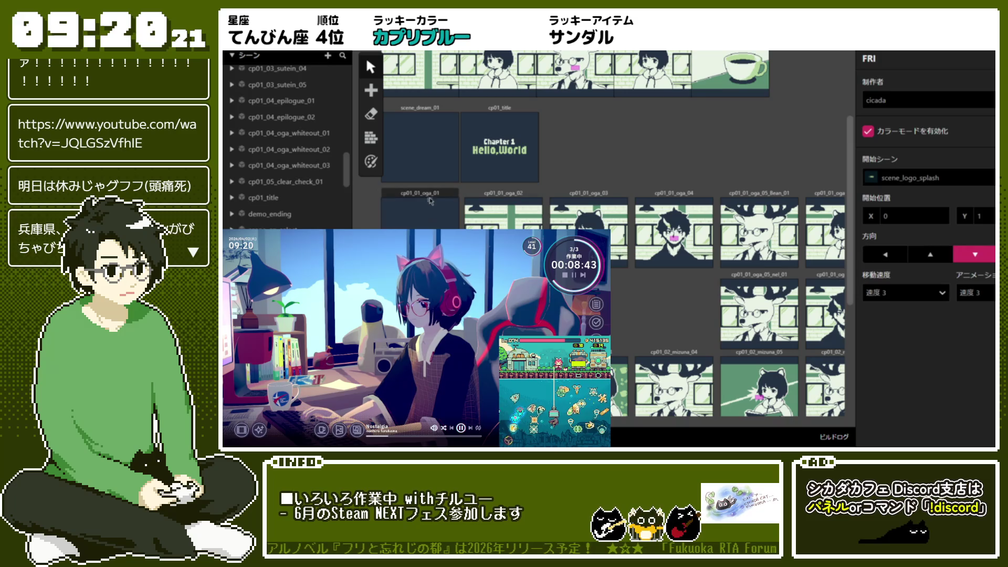
{"action": "left_click", "coordinate": [431, 201]}
{"action": "left_click", "coordinate": [523, 194]}
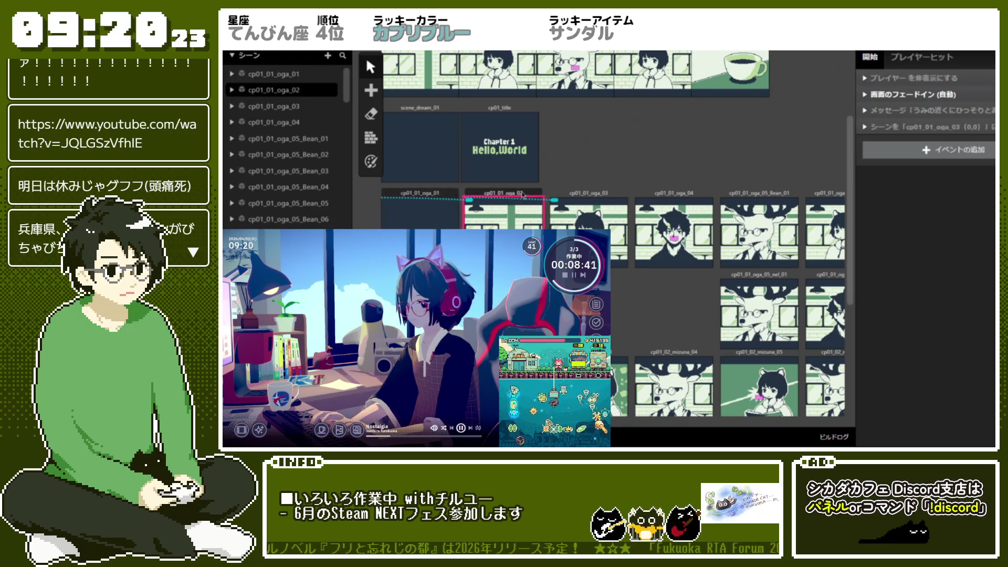
{"action": "left_click", "coordinate": [606, 168]}
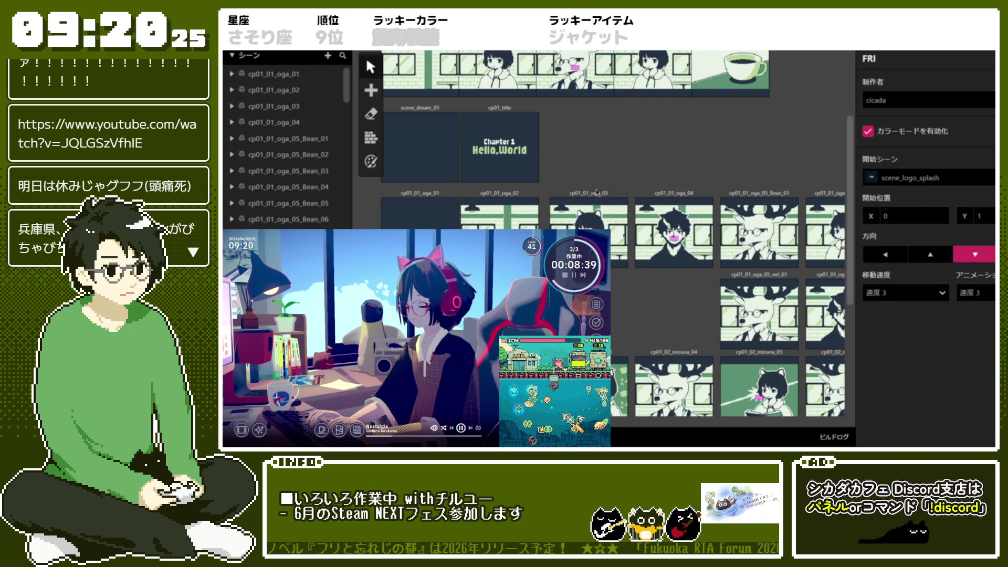
Step: Review the events of scene_prologue_01, scene_prologue_02 and scene_prologue_03
{"action": "scroll", "coordinate": [597, 192], "scroll_direction": "up", "scroll_amount": 4}
{"action": "left_click", "coordinate": [414, 158]}
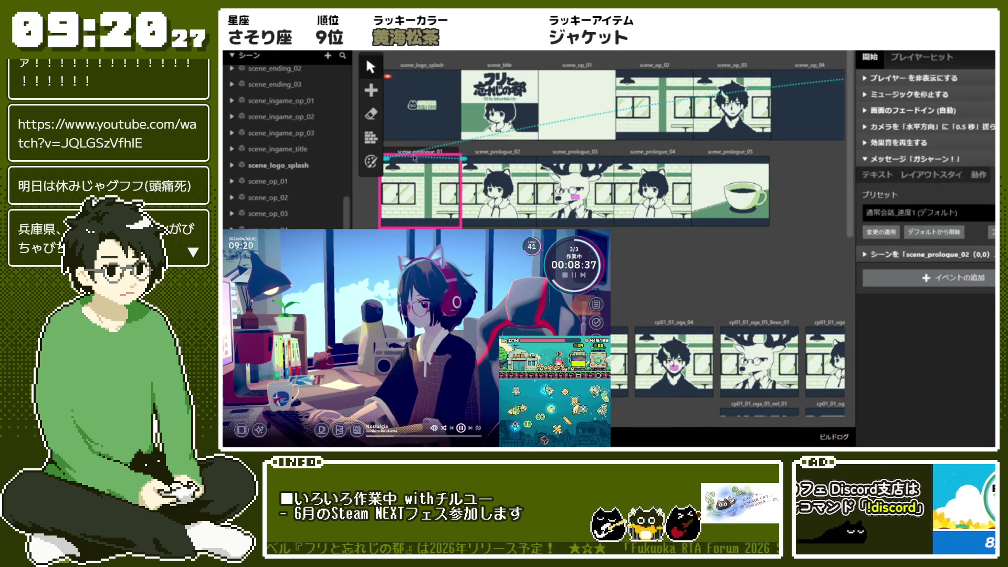
{"action": "left_click", "coordinate": [489, 154]}
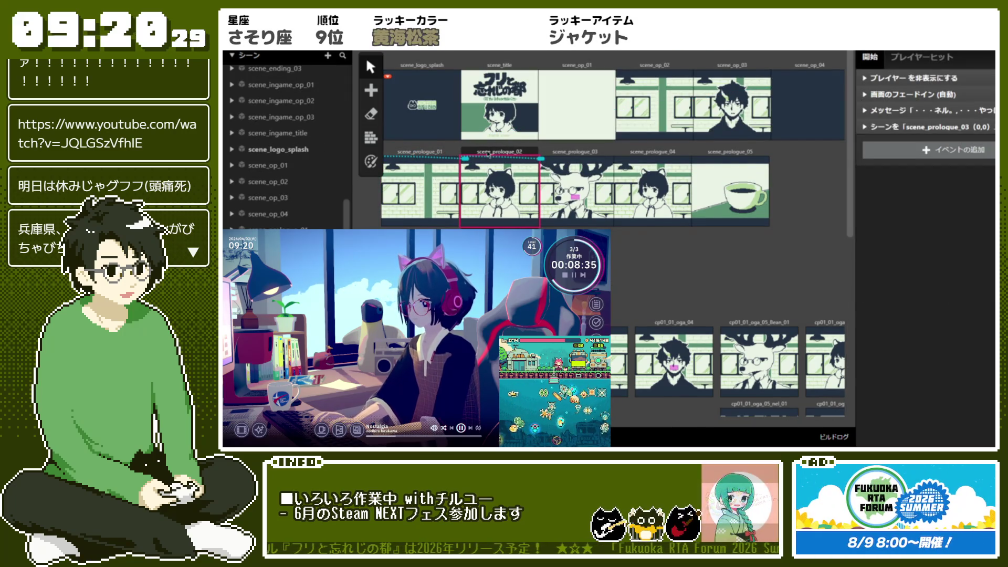
{"action": "key", "text": "Escape"}
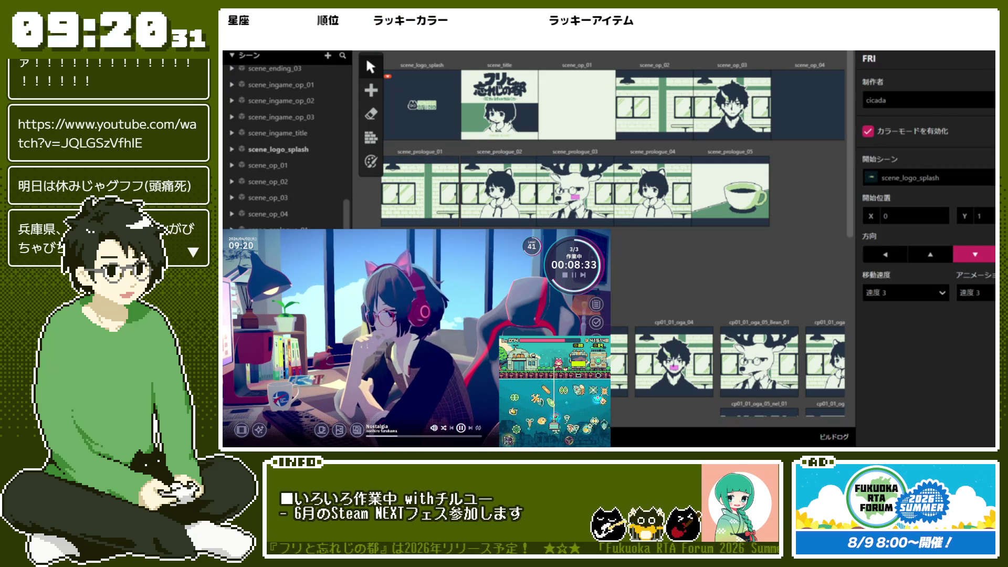
{"action": "left_click", "coordinate": [587, 156]}
{"action": "left_click", "coordinate": [646, 283]}
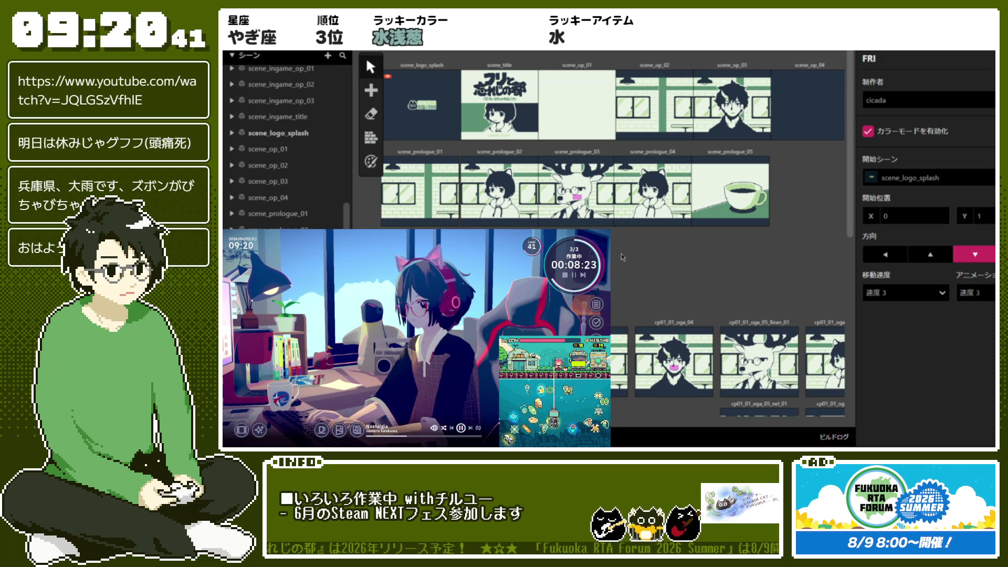
Step: Inspect cp01_01_oga_03's events, then show cp01_title's start script jumping to cp01_01_oga_01
{"action": "scroll", "coordinate": [621, 254], "scroll_direction": "down", "scroll_amount": 3}
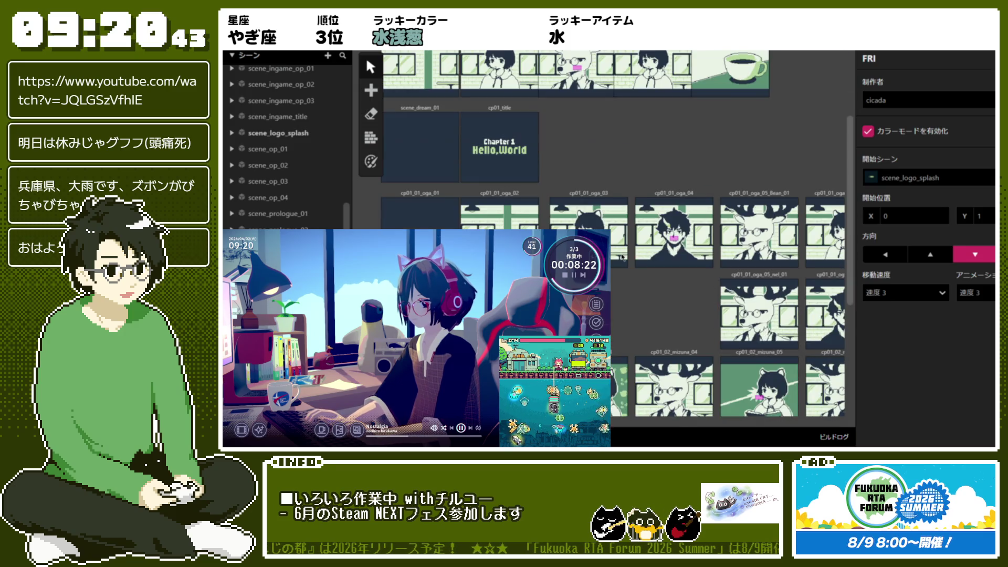
{"action": "left_click", "coordinate": [574, 193]}
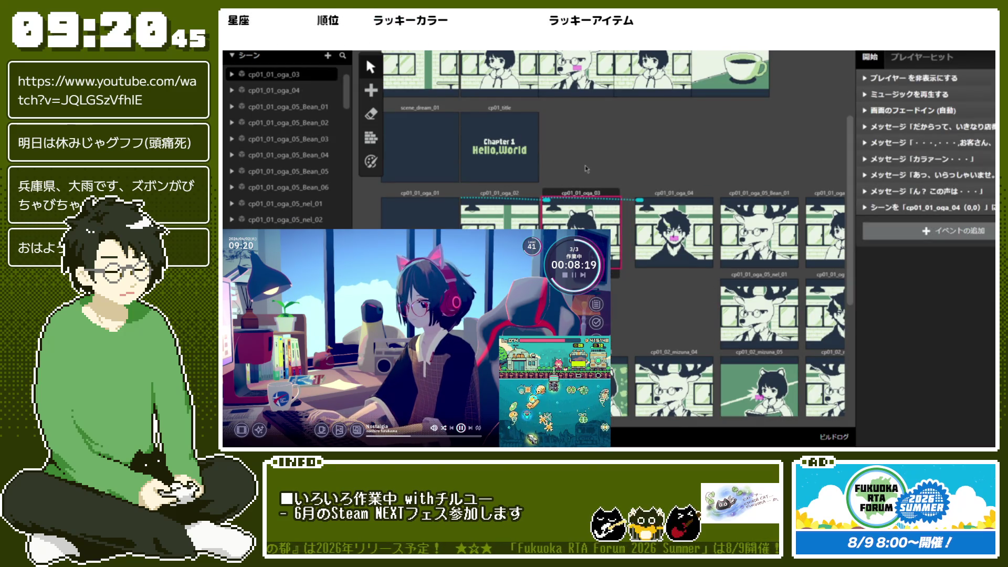
{"action": "left_click", "coordinate": [577, 199]}
{"action": "left_click", "coordinate": [577, 198]}
{"action": "left_click", "coordinate": [594, 171]}
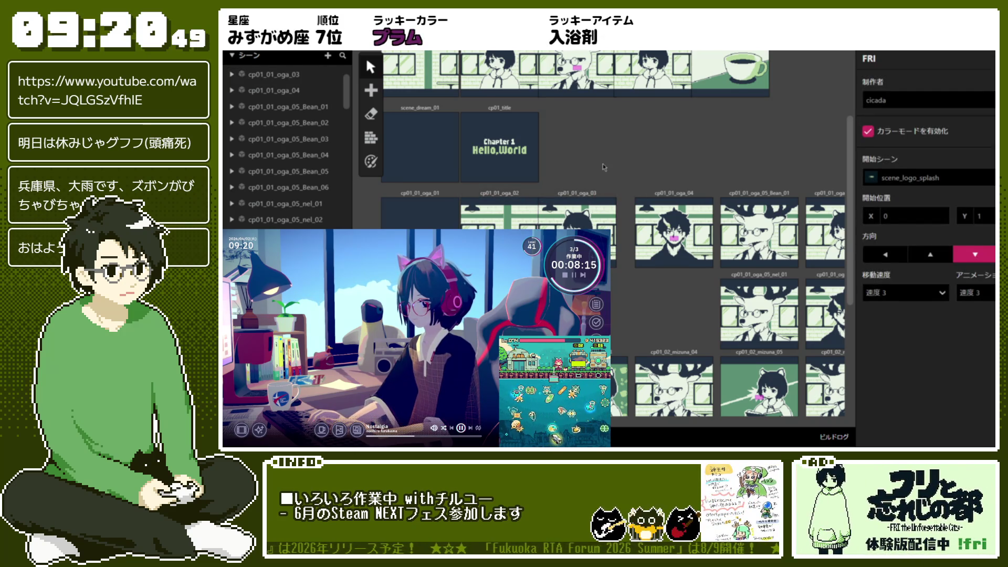
{"action": "scroll", "coordinate": [604, 167], "scroll_direction": "up", "scroll_amount": 2}
{"action": "scroll", "coordinate": [604, 167], "scroll_direction": "down", "scroll_amount": 1}
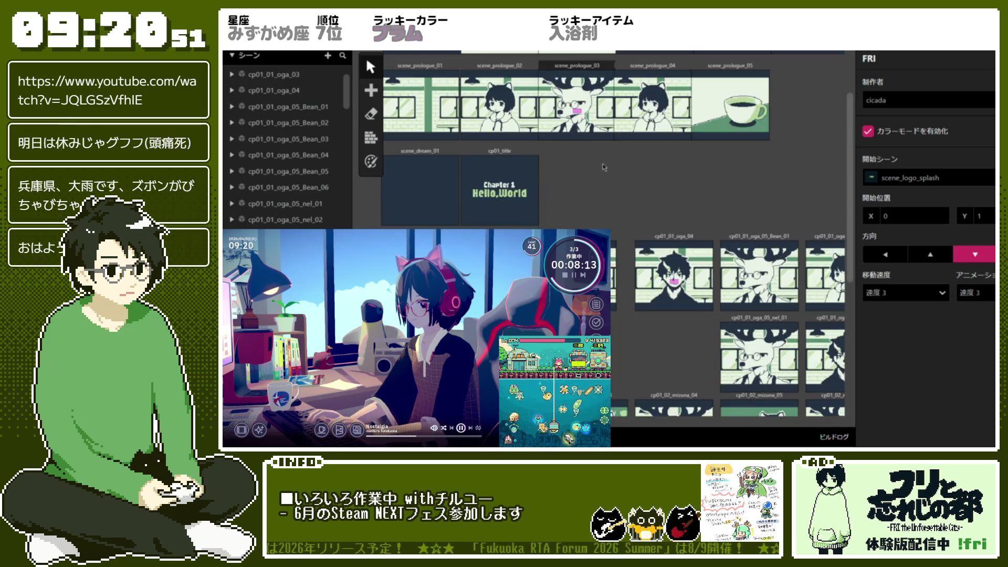
{"action": "scroll", "coordinate": [525, 184], "scroll_direction": "up", "scroll_amount": 1}
{"action": "left_click", "coordinate": [499, 210]}
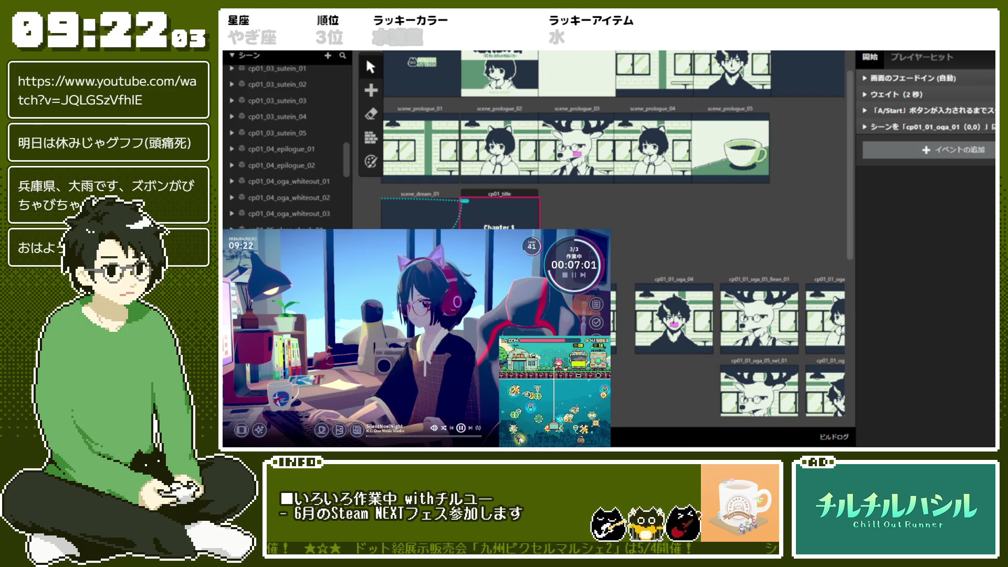
{"action": "left_click", "coordinate": [250, 55]}
{"action": "left_click", "coordinate": [263, 101]}
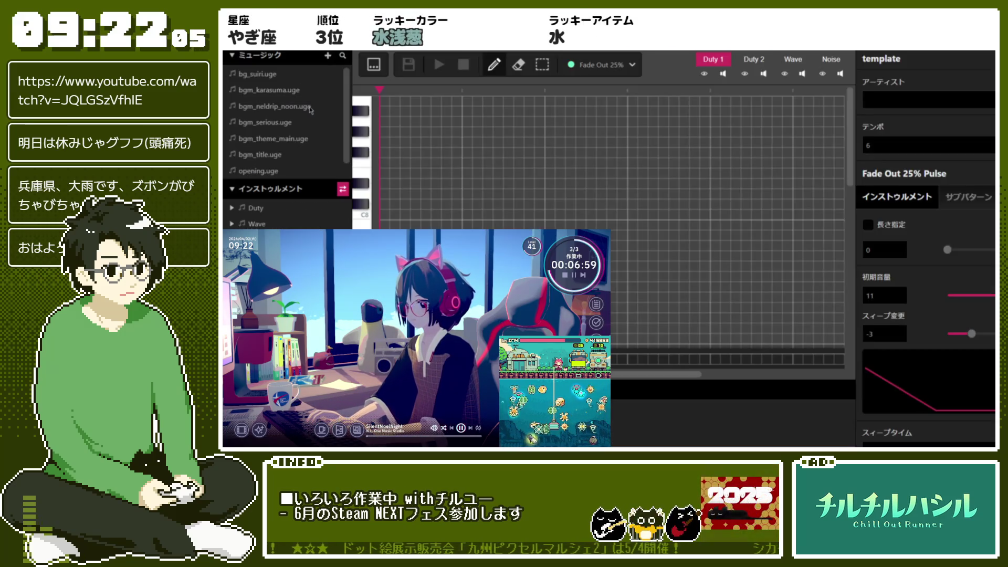
{"action": "scroll", "coordinate": [525, 157], "scroll_direction": "down", "scroll_amount": 5}
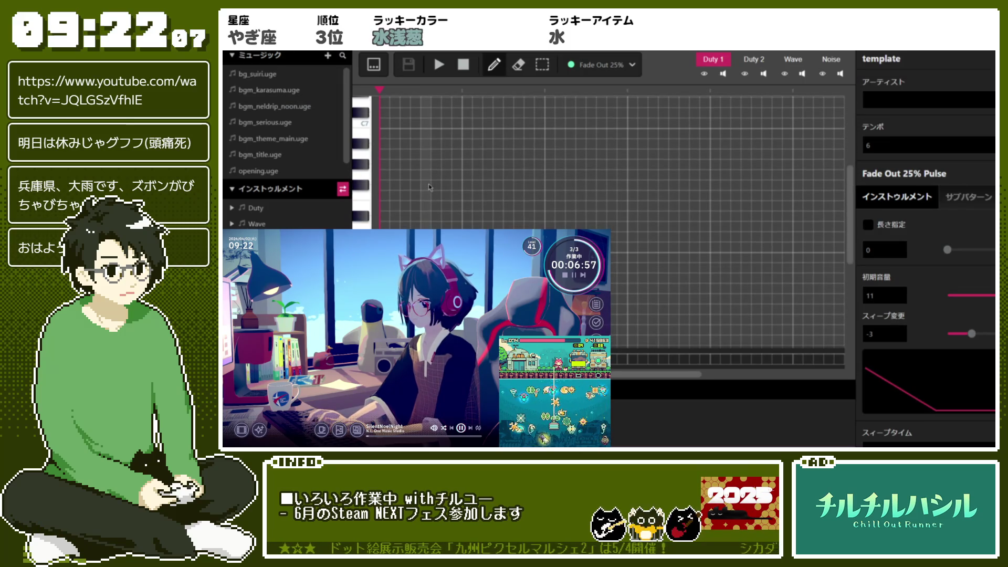
{"action": "scroll", "coordinate": [424, 212], "scroll_direction": "up", "scroll_amount": 3}
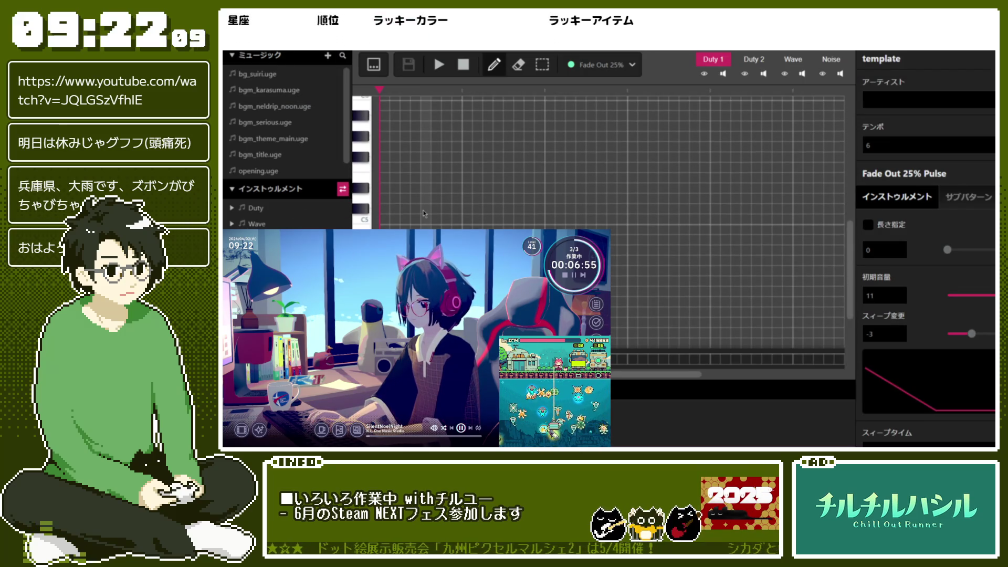
{"action": "scroll", "coordinate": [424, 213], "scroll_direction": "up", "scroll_amount": 3}
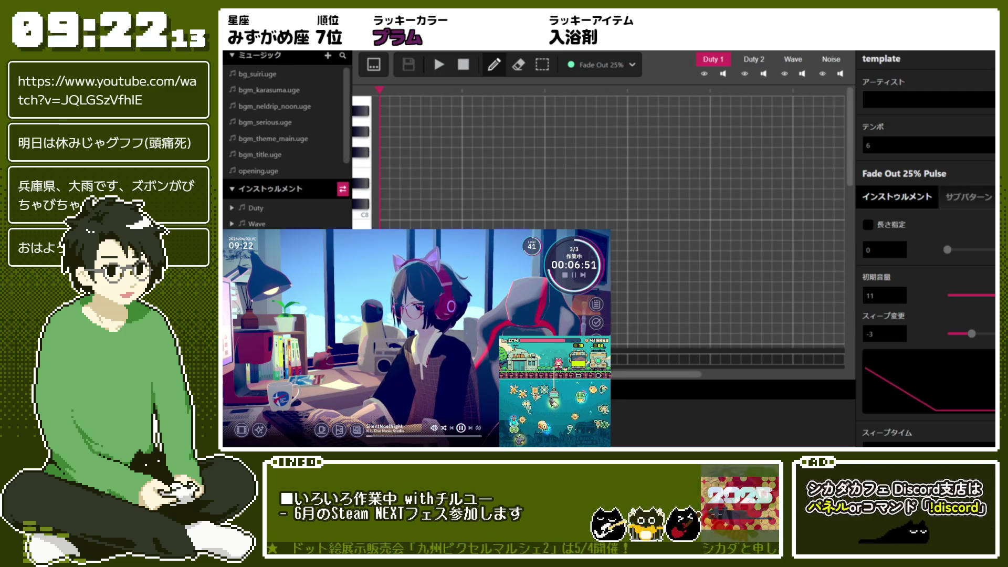
{"action": "left_click", "coordinate": [257, 55]}
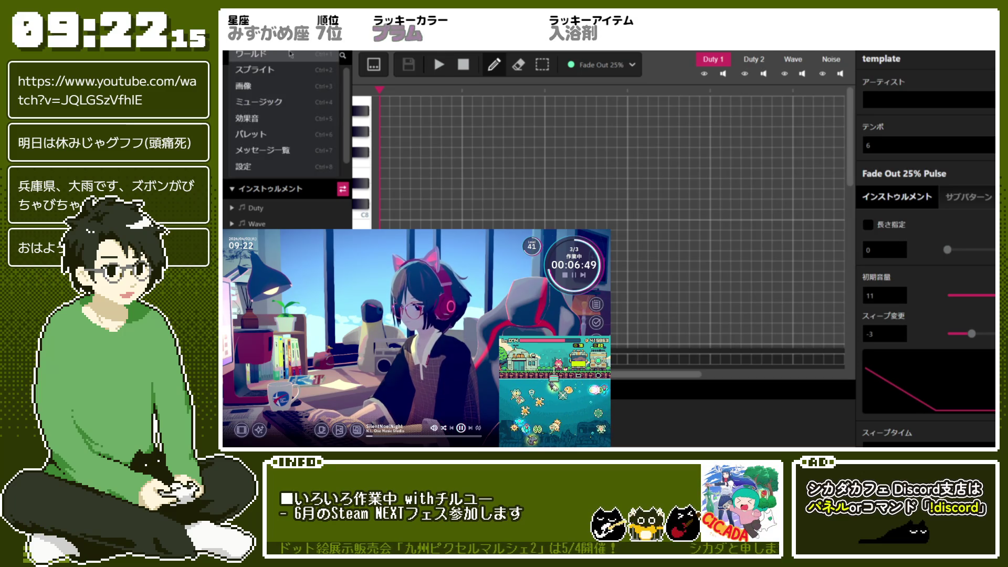
{"action": "left_click", "coordinate": [262, 56]}
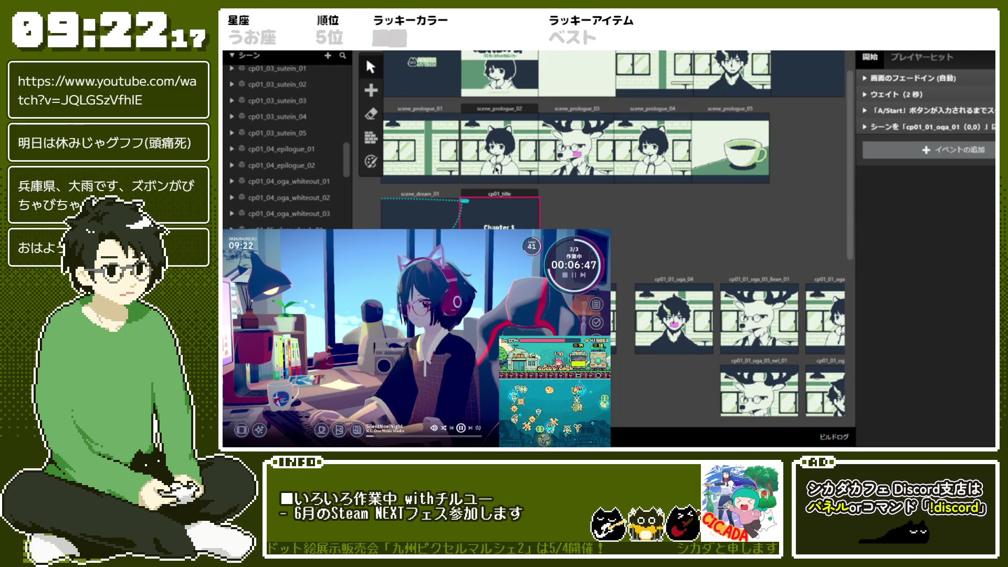